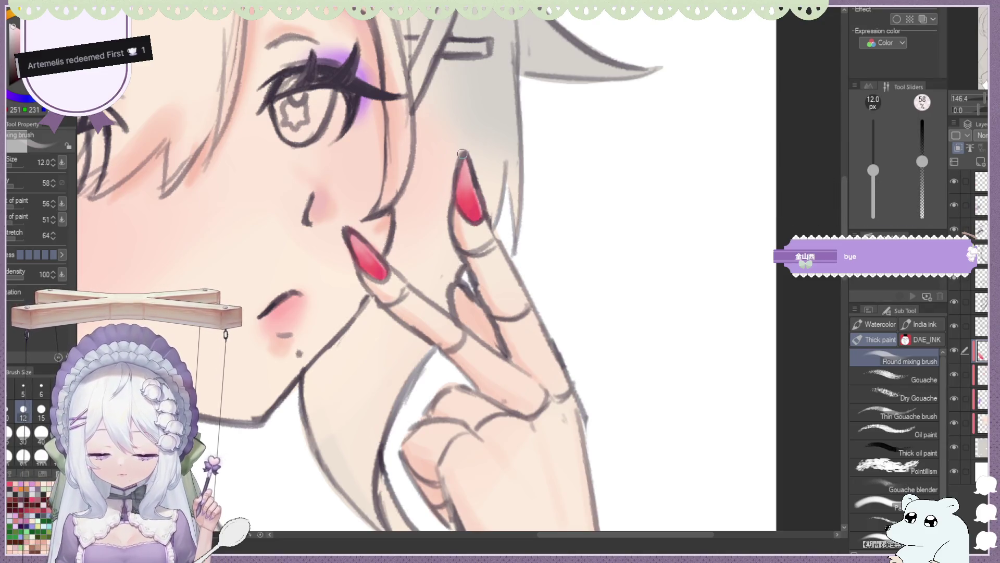
Nudge the drawing colour slightly on the colour wheel.
scroll(483, 221, "down", 2)
scroll(487, 183, "down", 4)
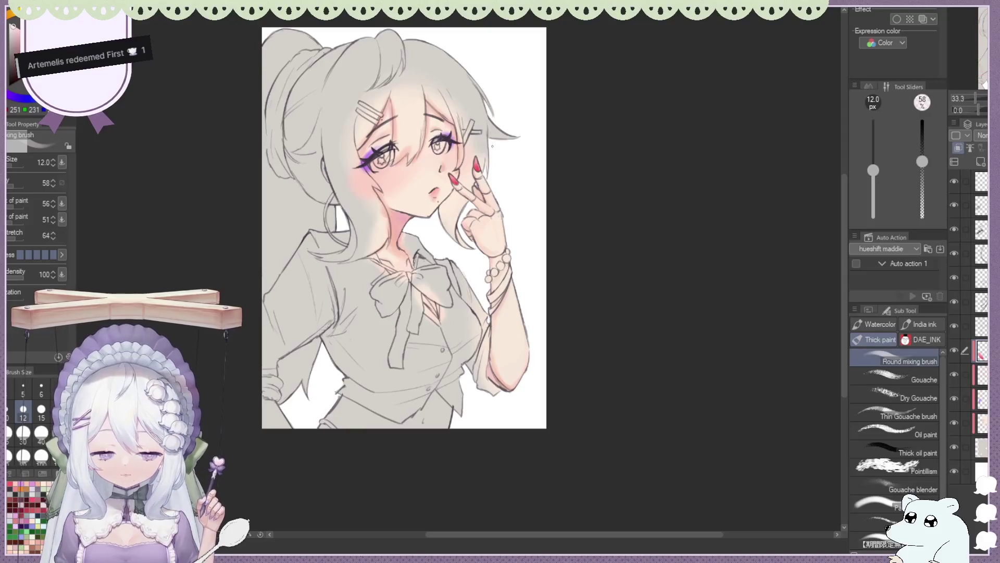
scroll(492, 149, "down", 2)
scroll(469, 128, "up", 1)
scroll(469, 128, "up", 1)
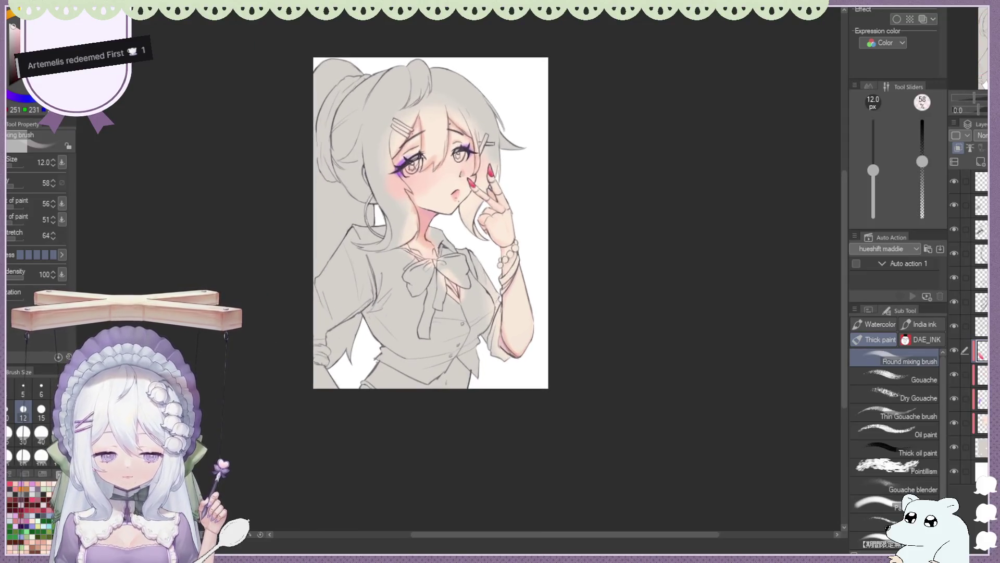
scroll(469, 128, "up", 2)
scroll(546, 196, "up", 1)
scroll(373, 108, "down", 2)
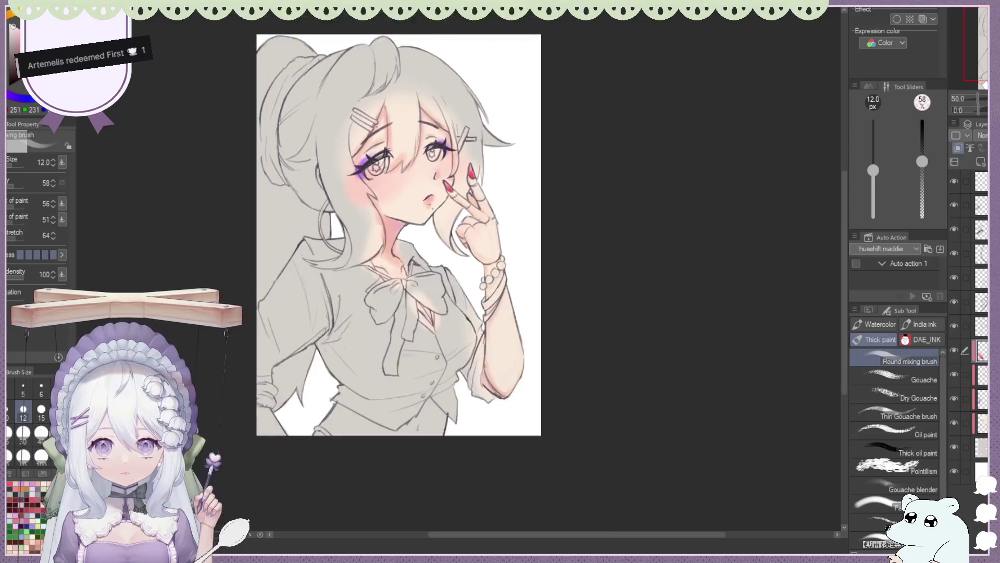
scroll(811, 248, "down", 1)
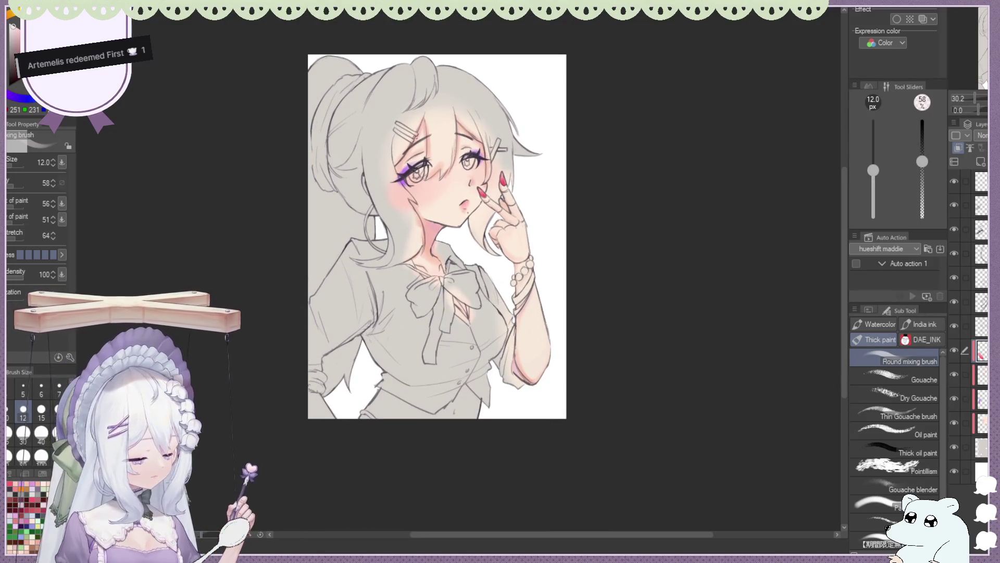
scroll(386, 147, "up", 1)
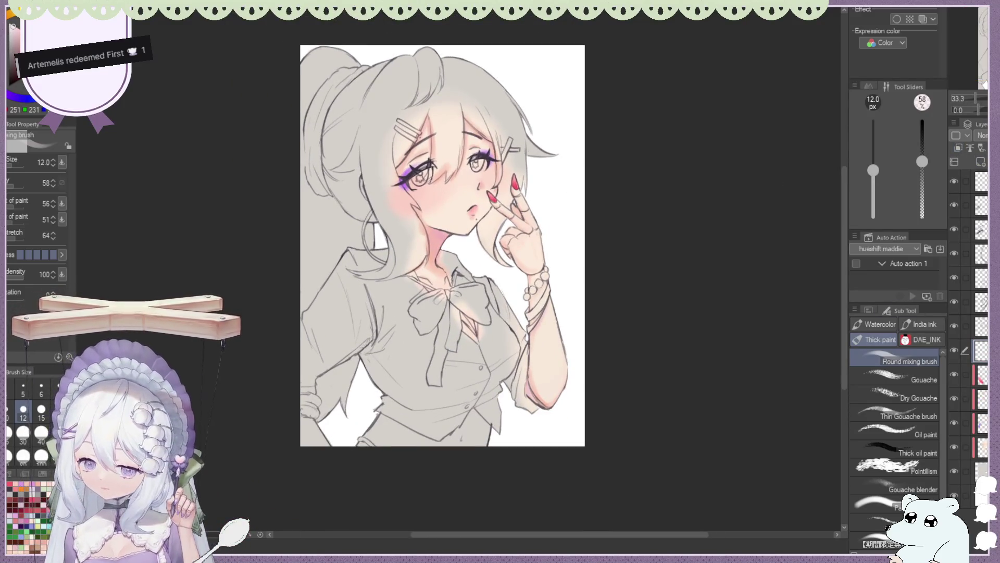
left_click(7, 95)
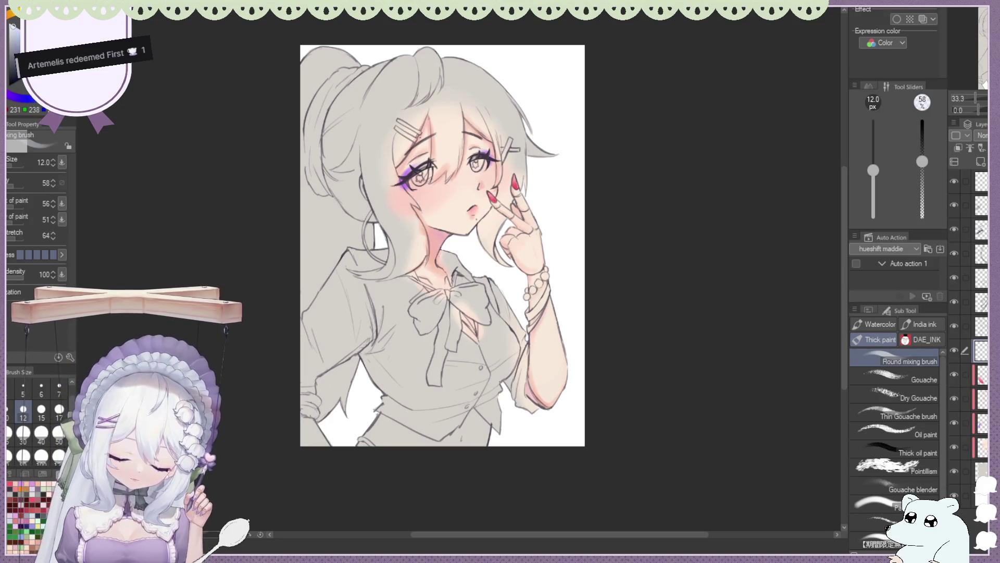
Lasso-fill the left side of the hair lavender, then undo that first fill.
key("m")
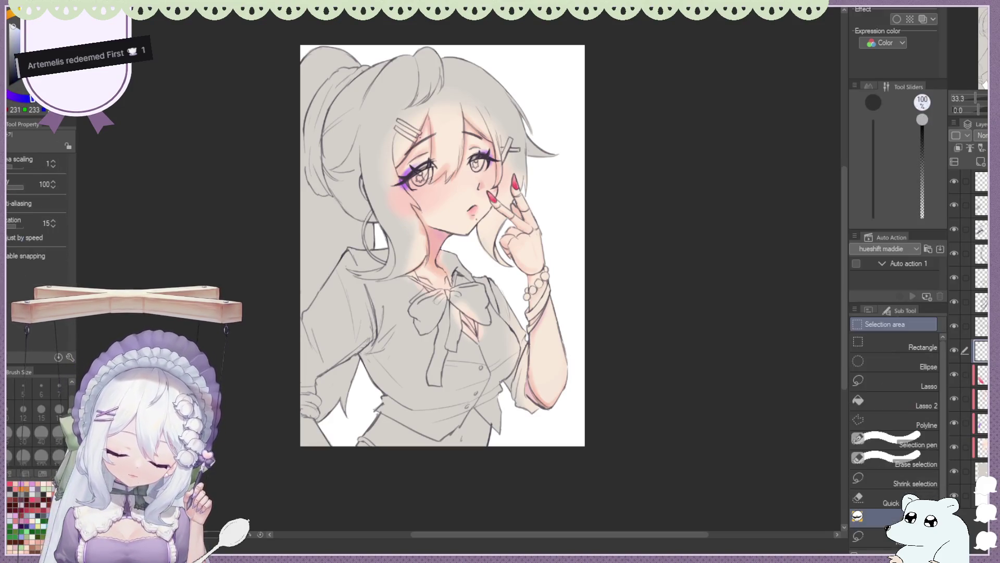
scroll(413, 198, "down", 2)
scroll(413, 198, "up", 1)
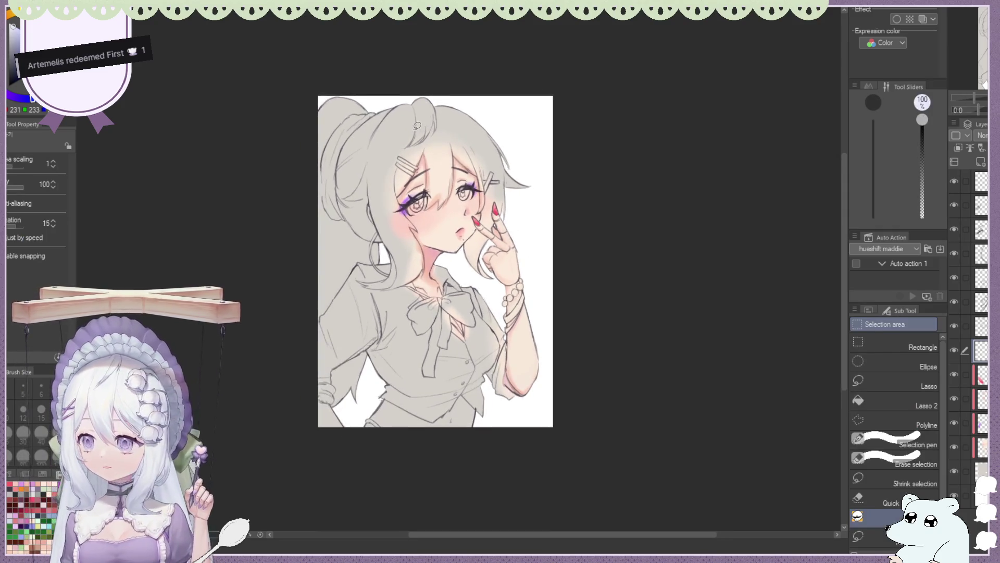
scroll(420, 127, "up", 1)
scroll(333, 156, "up", 2)
scroll(297, 96, "up", 1)
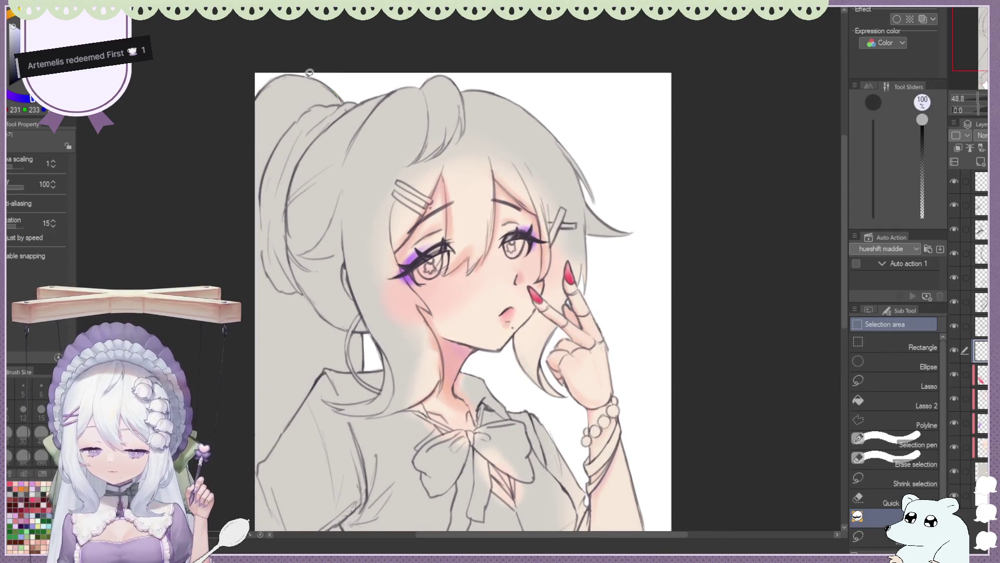
left_click_drag(255, 110, 360, 130)
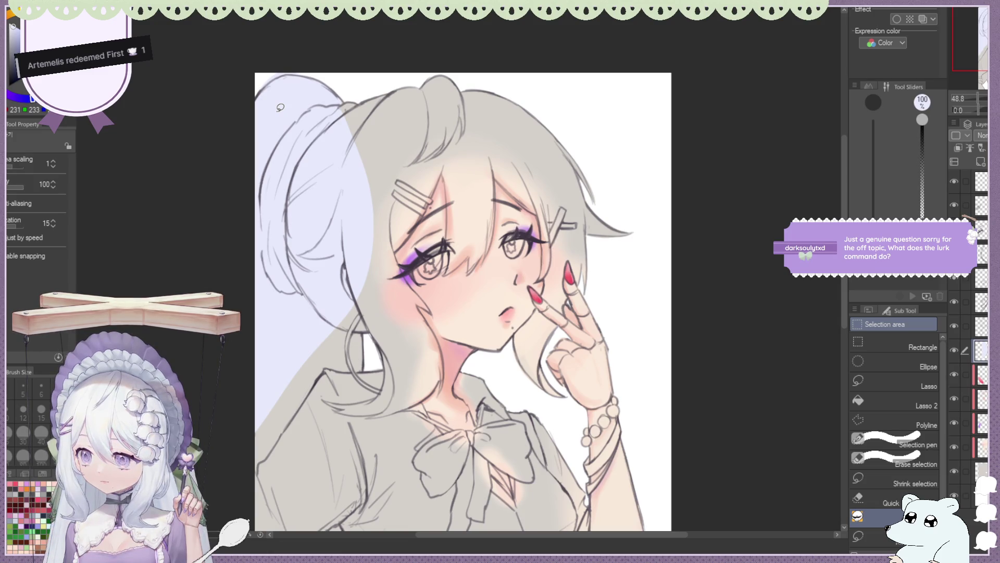
key("alt+BackSpace")
key("ctrl+d")
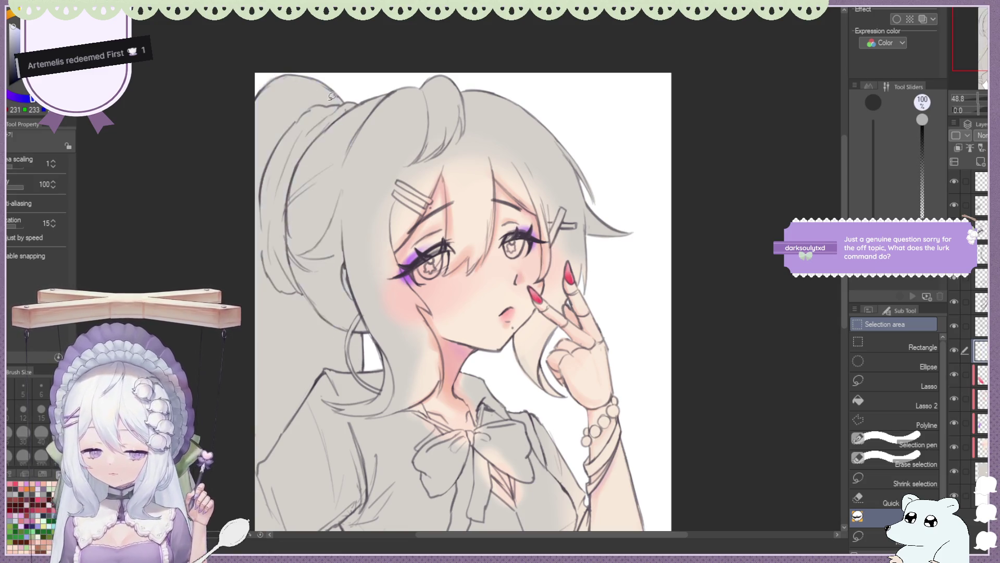
Lay lavender over the ponytail and bun and carry it down the left hair to the bottom.
left_click_drag(325, 79, 347, 112)
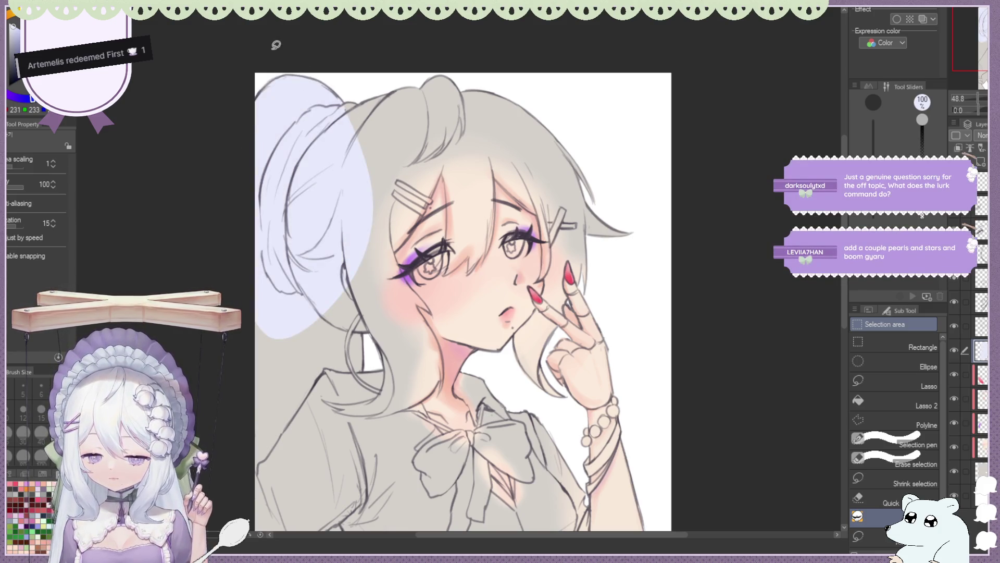
left_click_drag(372, 119, 313, 292)
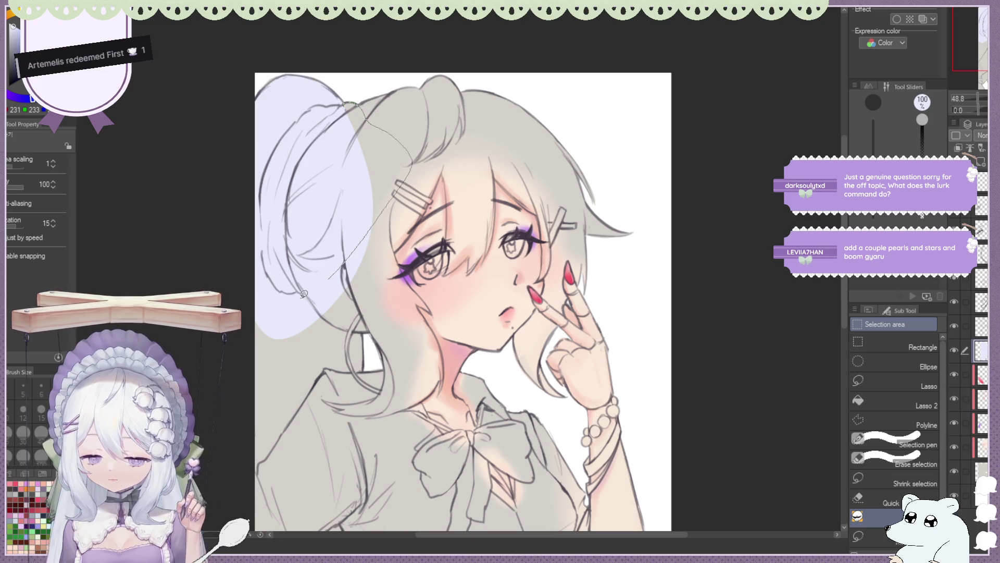
left_click_drag(256, 253, 248, 473)
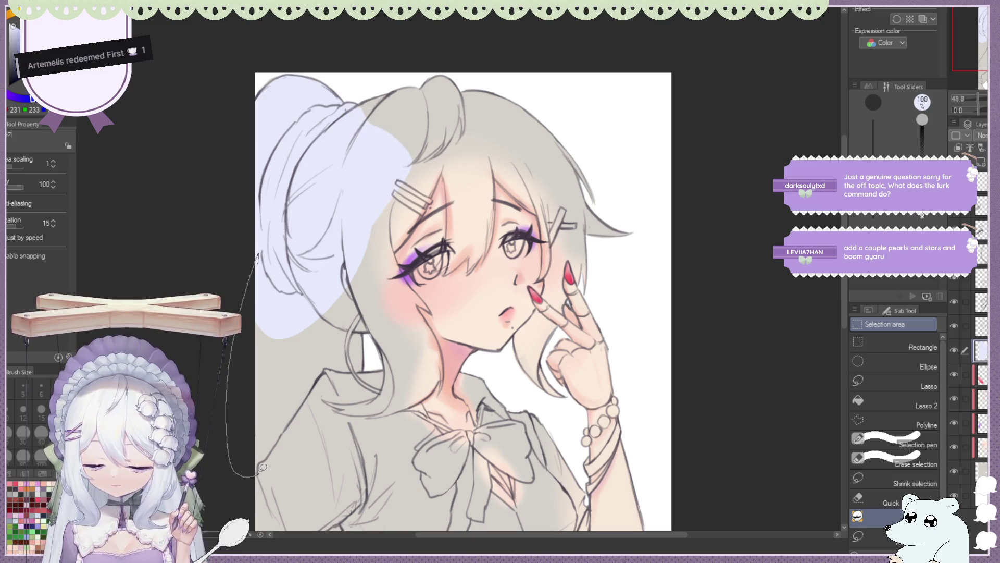
left_click_drag(270, 455, 318, 313)
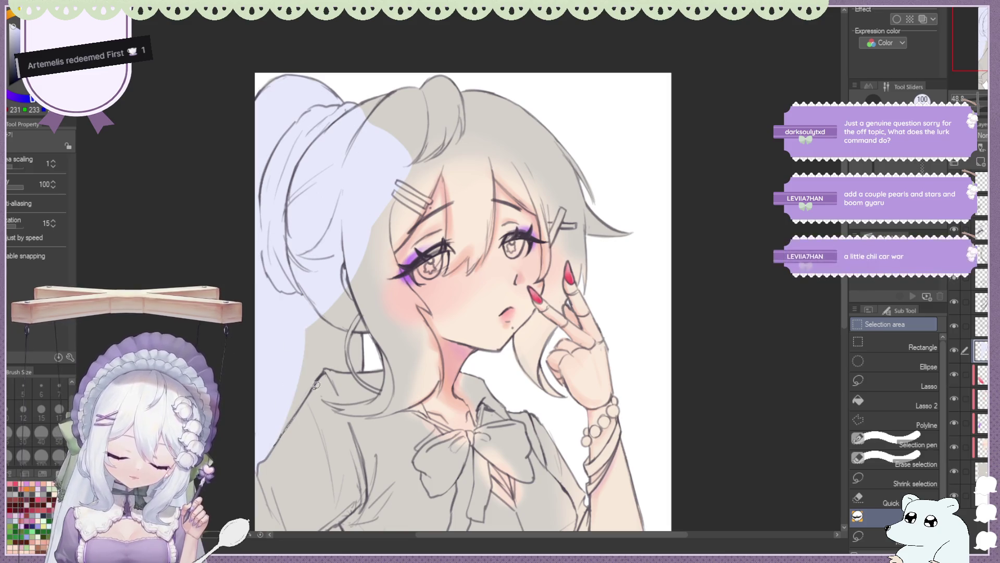
mouse_move(333, 365)
left_mouse_down()
mouse_move(342, 371)
mouse_move(365, 323)
mouse_move(409, 376)
mouse_move(348, 245)
left_mouse_up()
Switch to the Hard eraser at size 100, then lasso-fill lavender over the hair near the clip.
key("e")
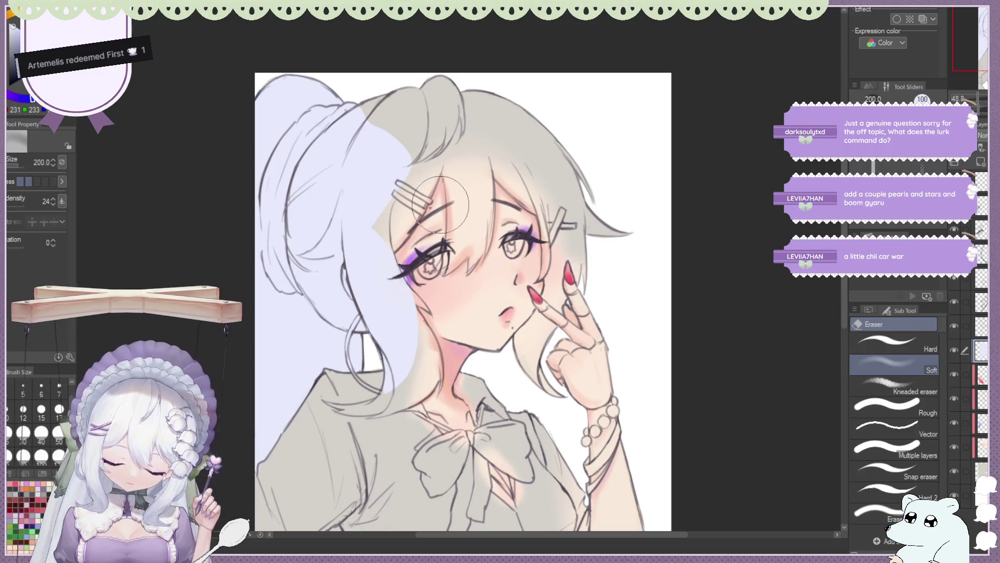
left_click(892, 344)
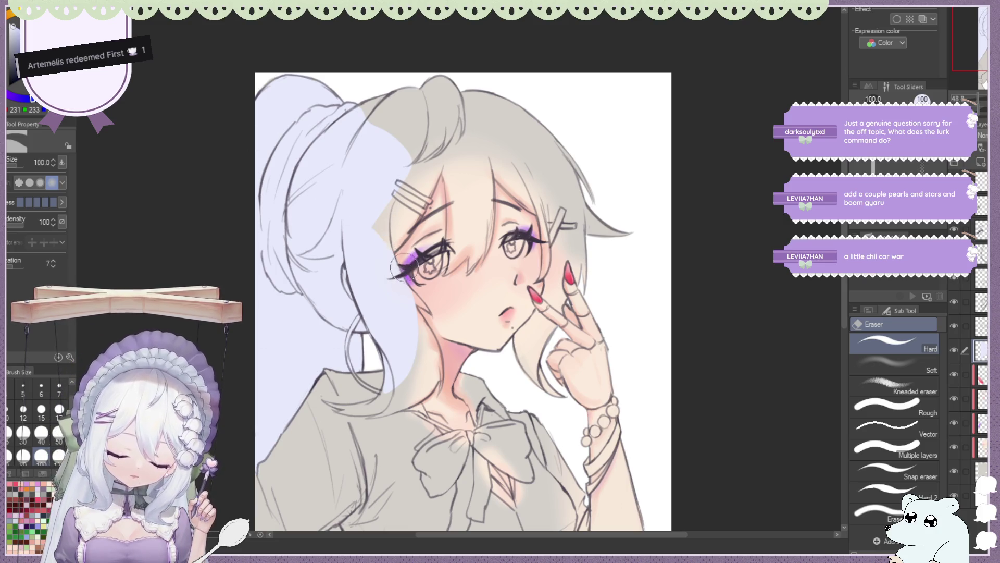
key("m")
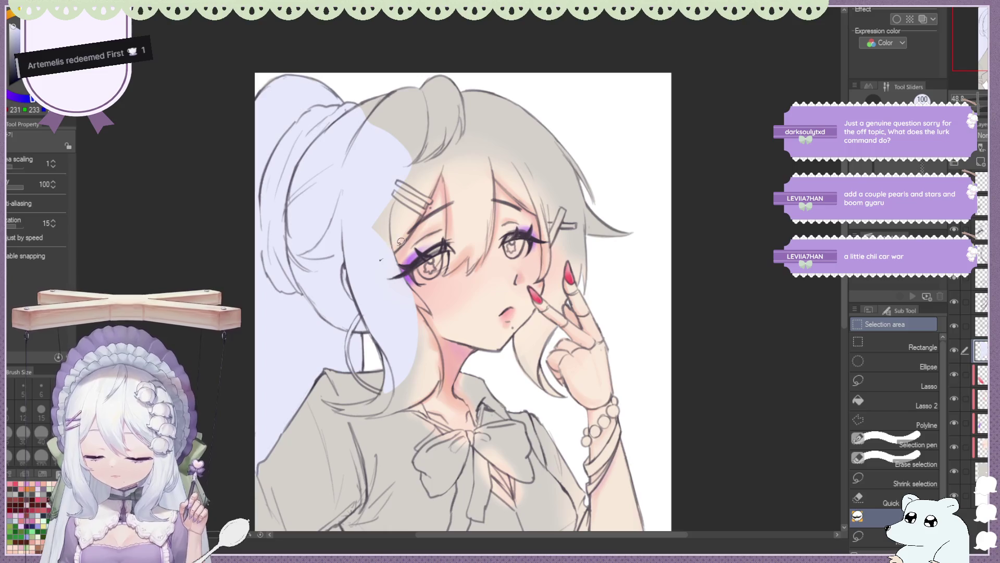
left_click_drag(394, 248, 375, 233)
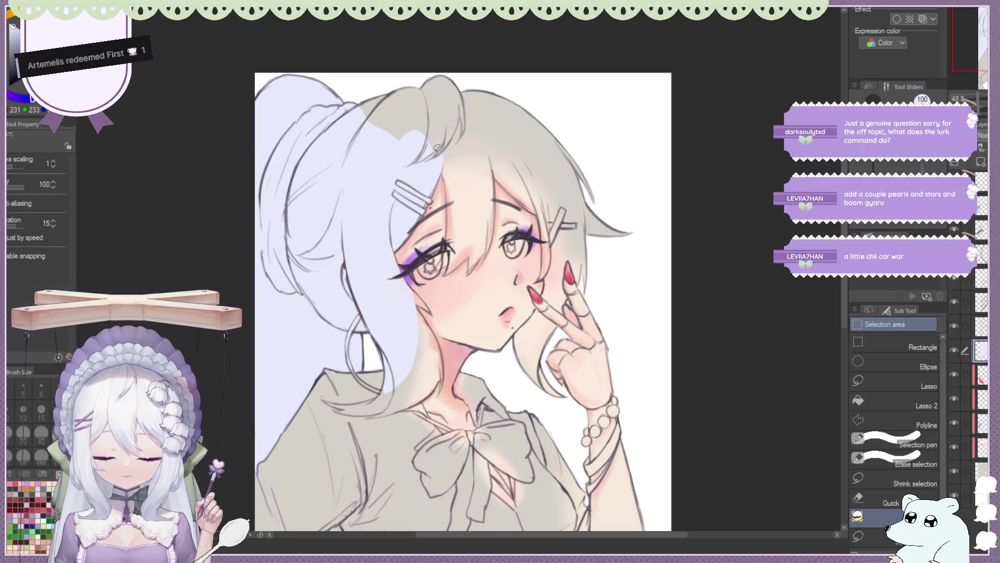
Lasso-fill lavender along the hair/shirt edge and down the hair over the shoulder.
scroll(431, 114, "down", 3)
scroll(401, 303, "up", 2)
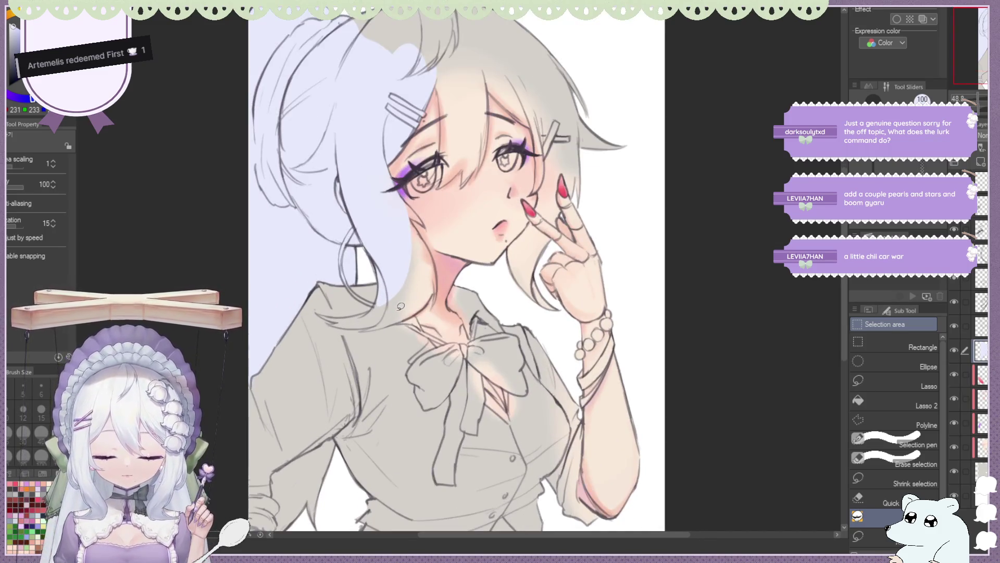
scroll(401, 303, "down", 2)
scroll(453, 265, "up", 1)
scroll(386, 260, "up", 1)
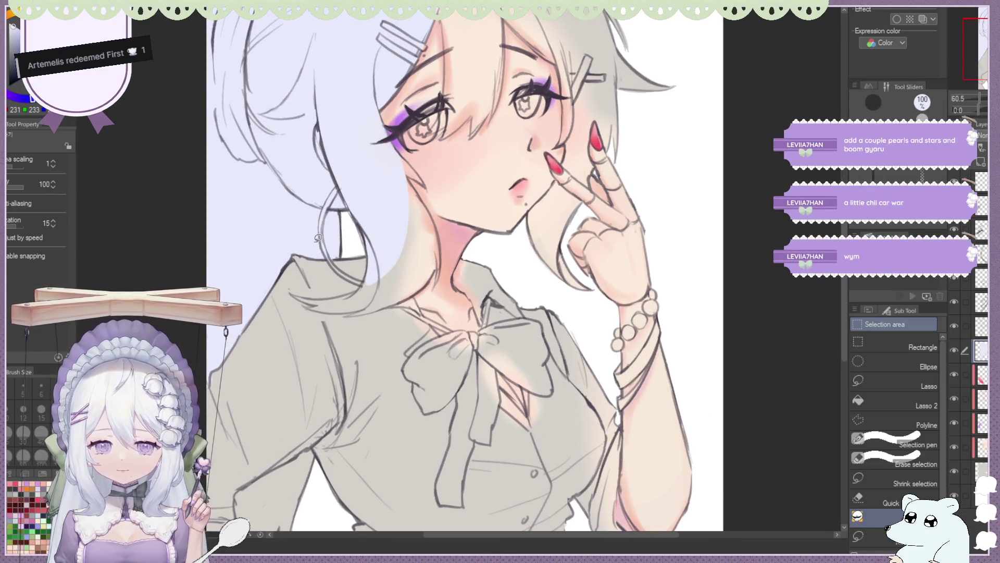
scroll(318, 238, "up", 1)
scroll(307, 271, "up", 1)
scroll(297, 297, "up", 1)
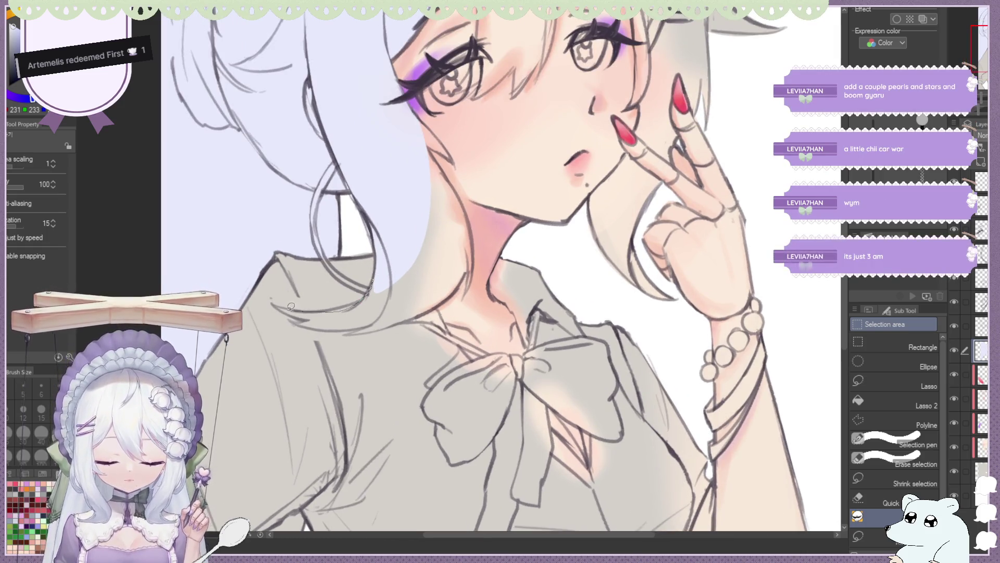
left_click_drag(292, 306, 421, 231)
left_click_drag(361, 298, 389, 296)
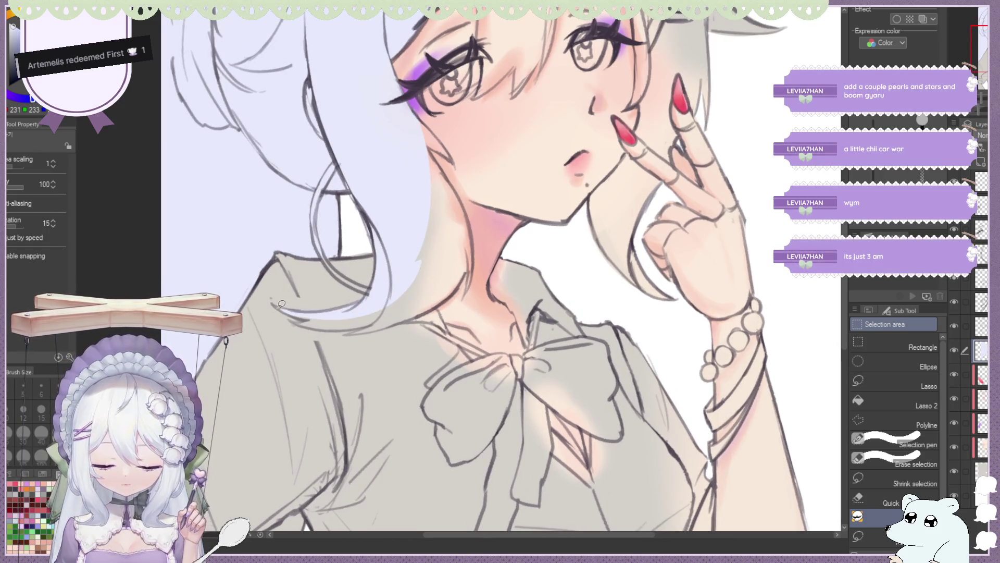
left_click_drag(285, 308, 316, 315)
left_click_drag(392, 293, 385, 258)
mouse_move(376, 295)
left_mouse_down()
mouse_move(346, 315)
mouse_move(416, 310)
left_mouse_up()
left_click_drag(366, 332, 443, 207)
Lasso-fill a lighter skin tone along the cheek edge and down the side of the neck.
scroll(442, 208, "down", 3)
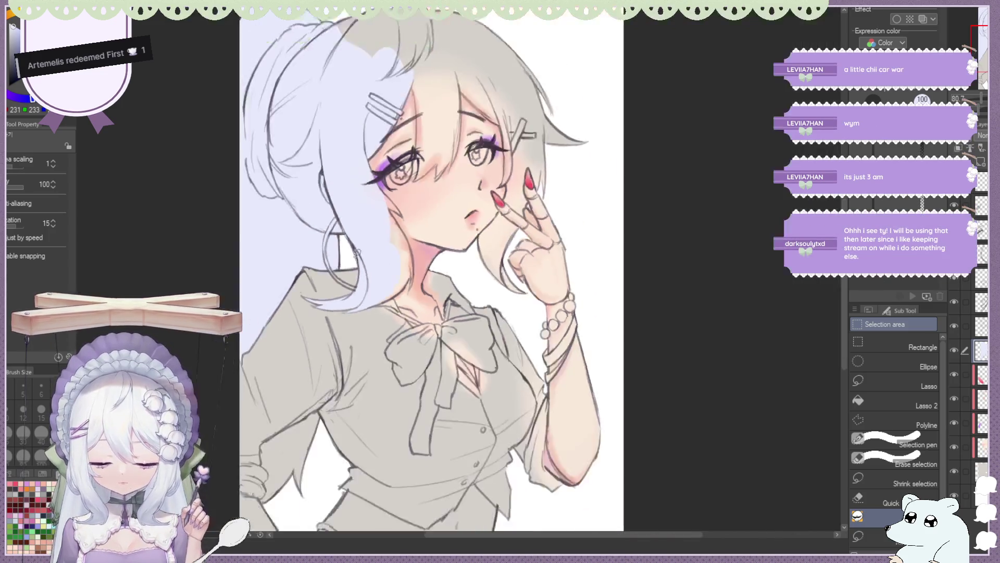
scroll(346, 164, "up", 5)
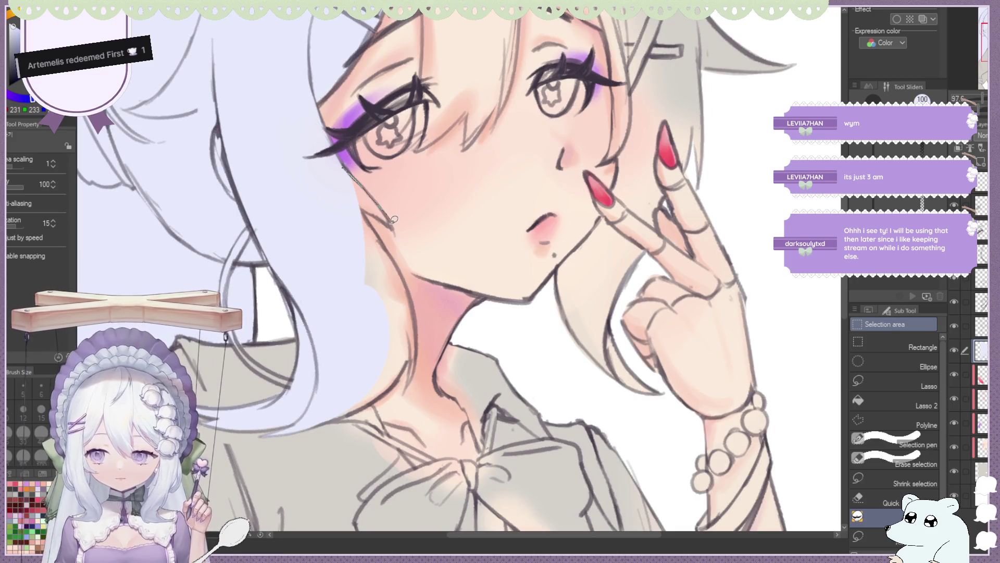
left_click_drag(394, 220, 391, 223)
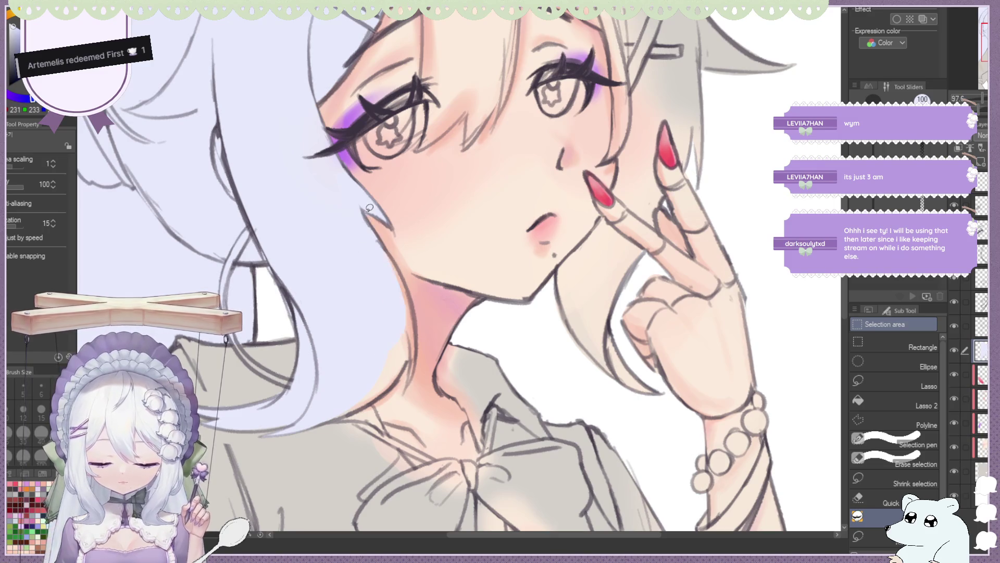
scroll(373, 136, "down", 4)
scroll(373, 136, "down", 2)
scroll(396, 198, "up", 2)
scroll(406, 222, "up", 3)
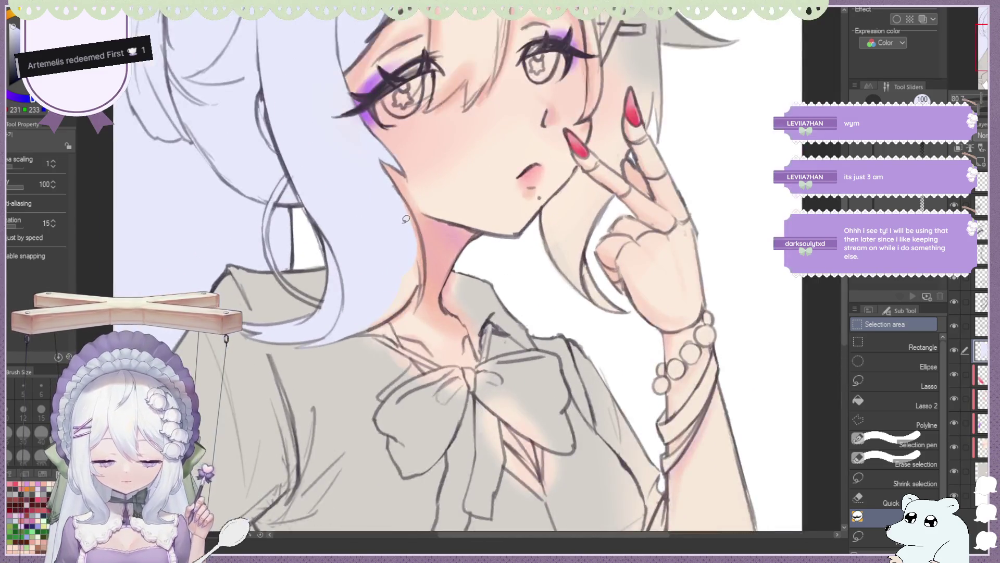
left_click_drag(423, 293, 423, 295)
mouse_move(397, 187)
left_mouse_down()
mouse_move(427, 271)
mouse_move(422, 307)
left_mouse_up()
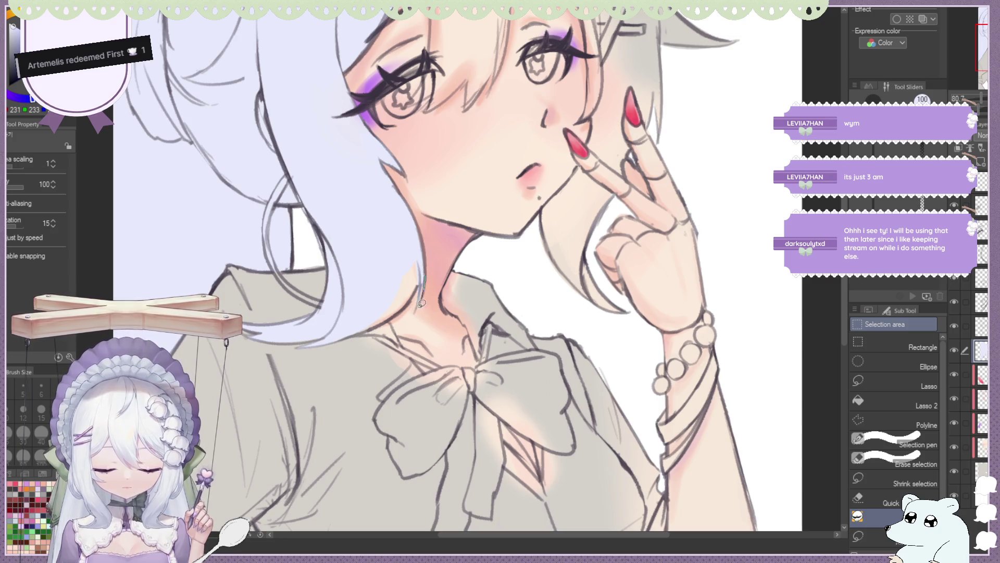
left_click_drag(413, 259, 396, 255)
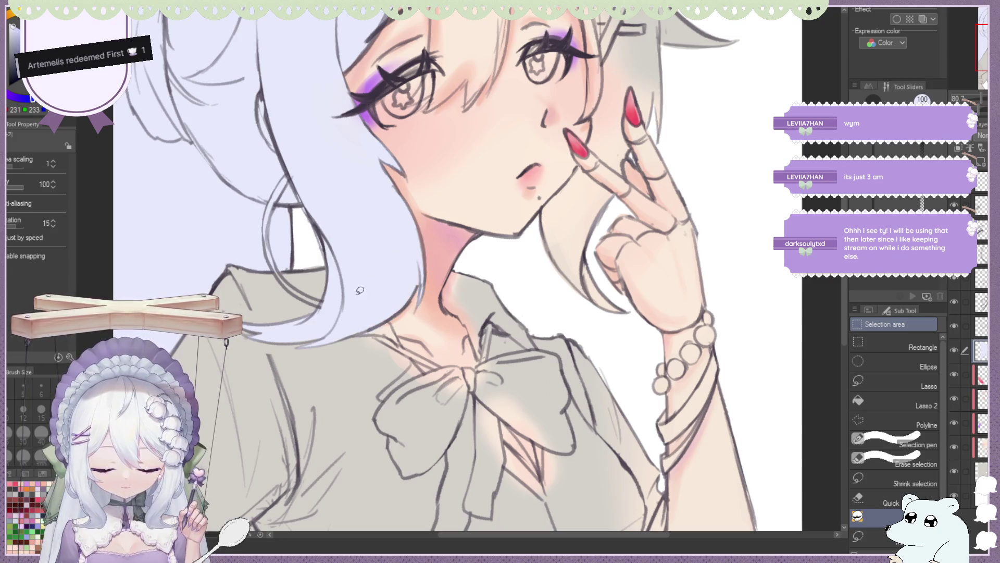
left_click_drag(380, 324, 388, 313)
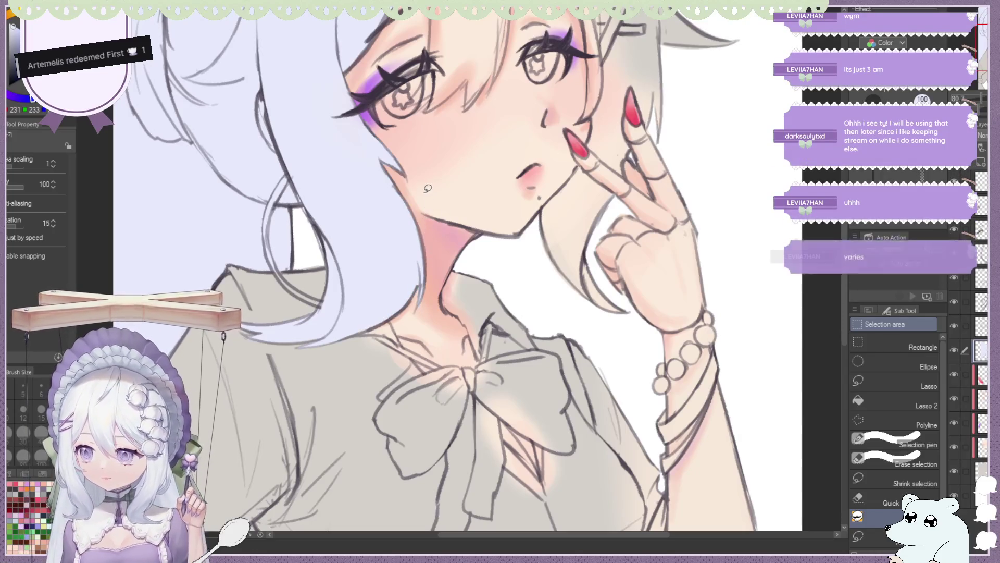
scroll(435, 193, "down", 5)
Add a thin lavender stroke along the hair edge, undoing a mistaken fill beside the left eye.
scroll(434, 194, "down", 2)
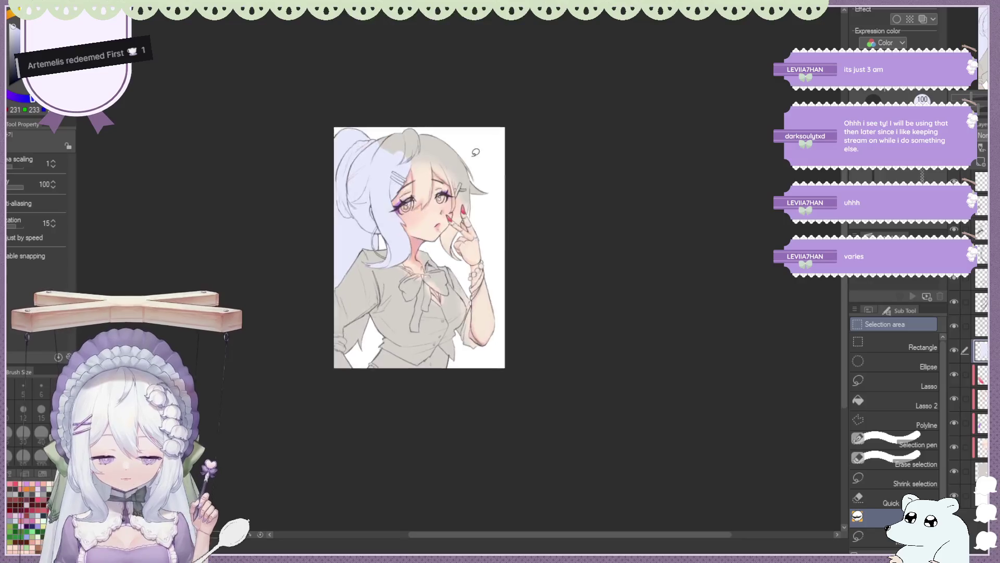
scroll(445, 157, "up", 5)
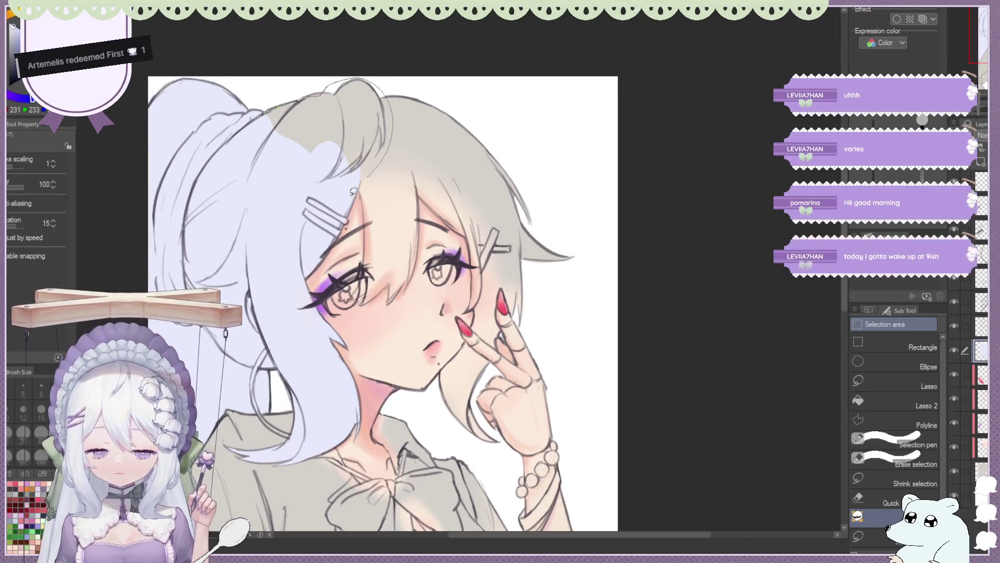
scroll(419, 129, "down", 1)
scroll(419, 129, "up", 1)
mouse_move(276, 178)
left_mouse_down()
mouse_move(285, 228)
mouse_move(292, 96)
left_mouse_up()
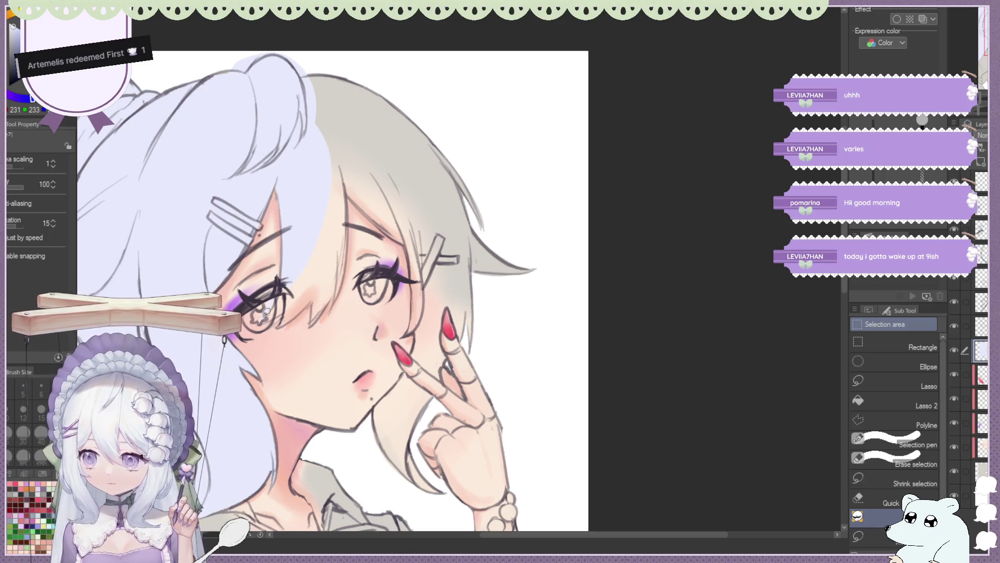
left_click_drag(270, 340, 329, 324)
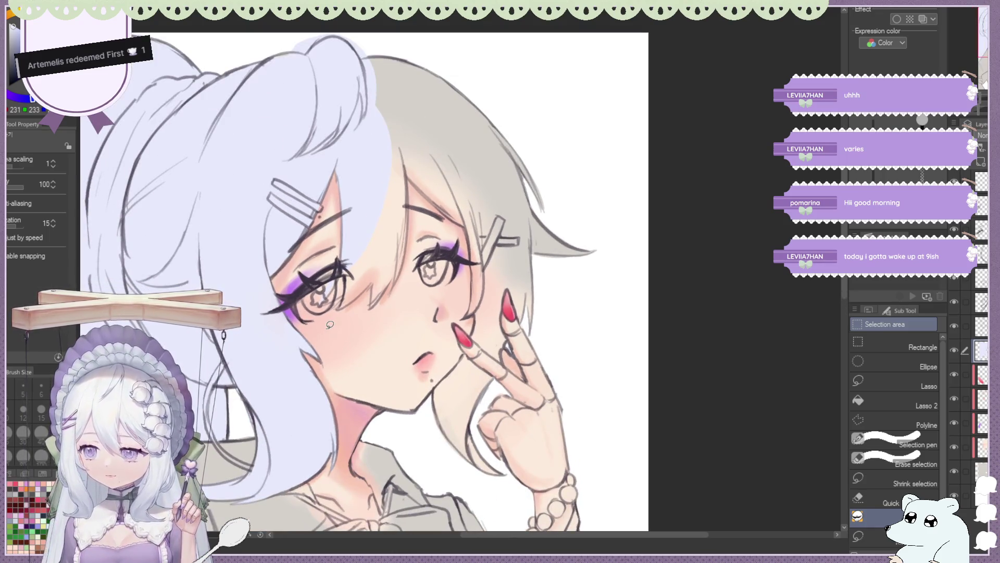
left_click_drag(342, 259, 323, 302)
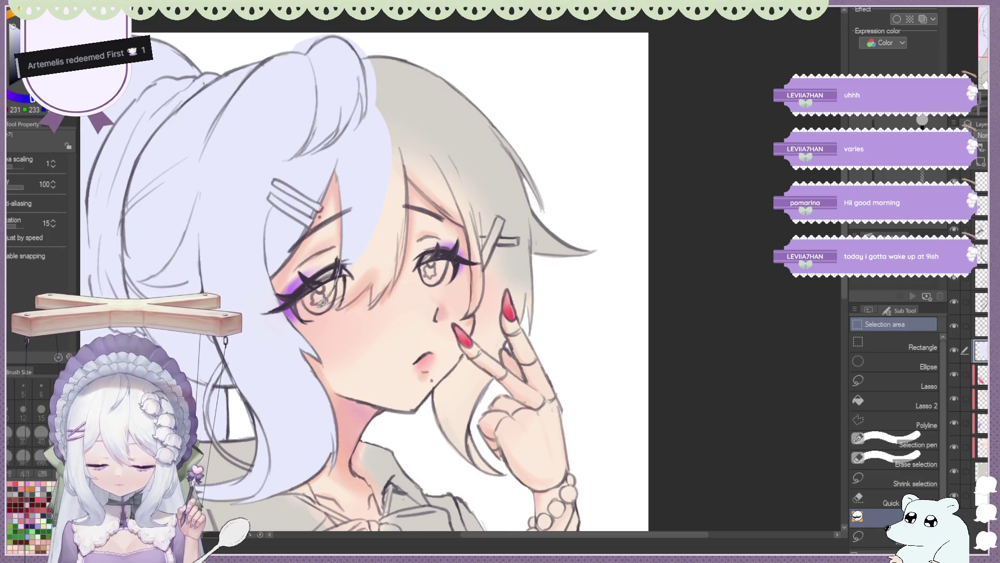
mouse_move(382, 277)
left_mouse_down()
mouse_move(351, 240)
mouse_move(317, 304)
mouse_move(352, 234)
left_mouse_up()
key("ctrl+z")
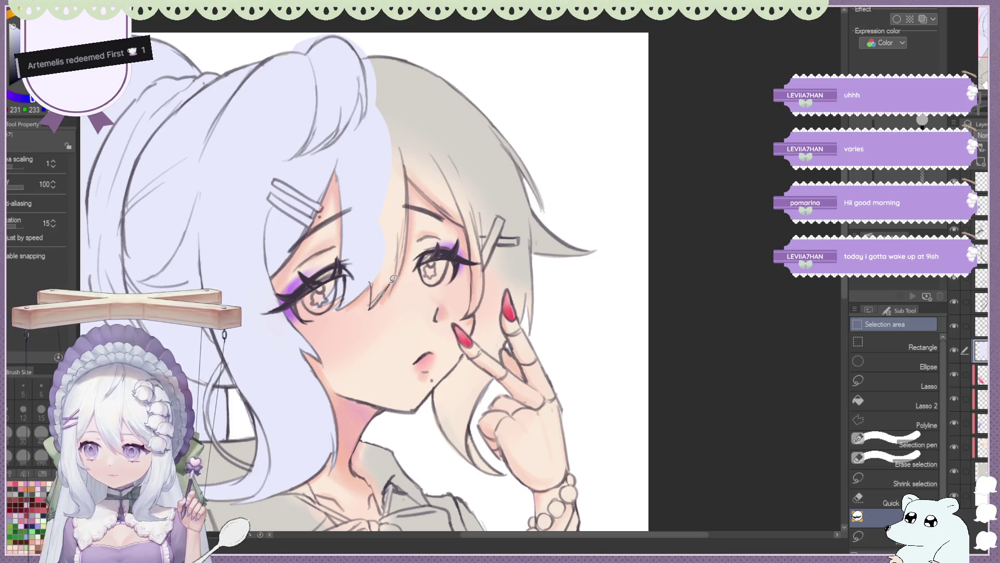
Fill the grey hair strips at the top and middle right lavender, undoing one fill near the clip.
left_click_drag(403, 170, 365, 174)
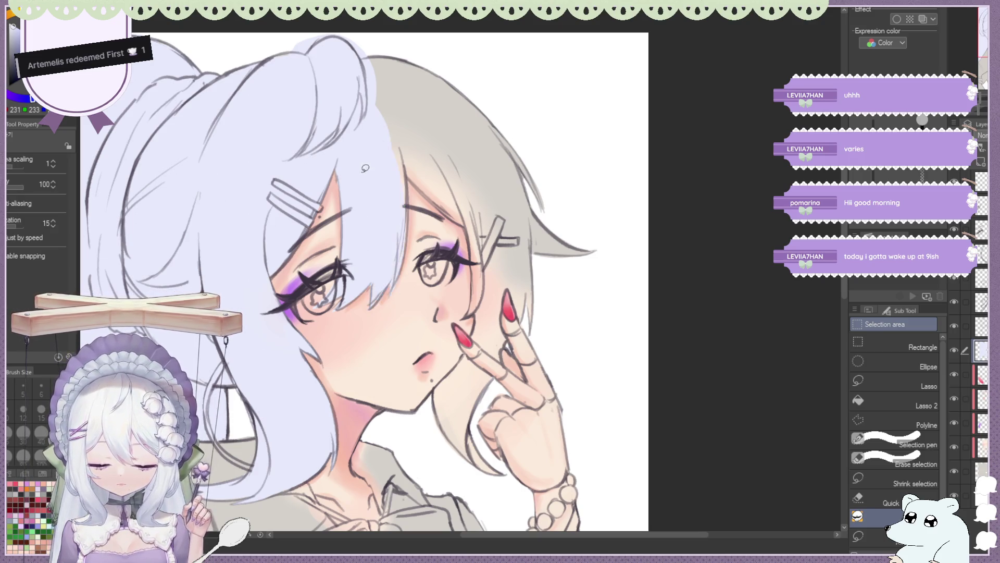
scroll(369, 148, "up", 1)
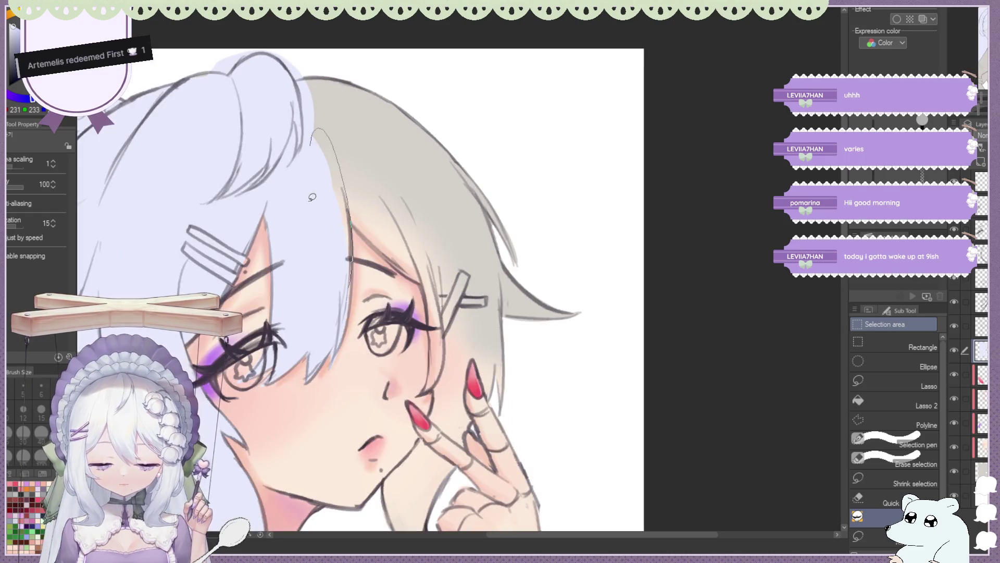
left_click_drag(307, 73, 347, 201)
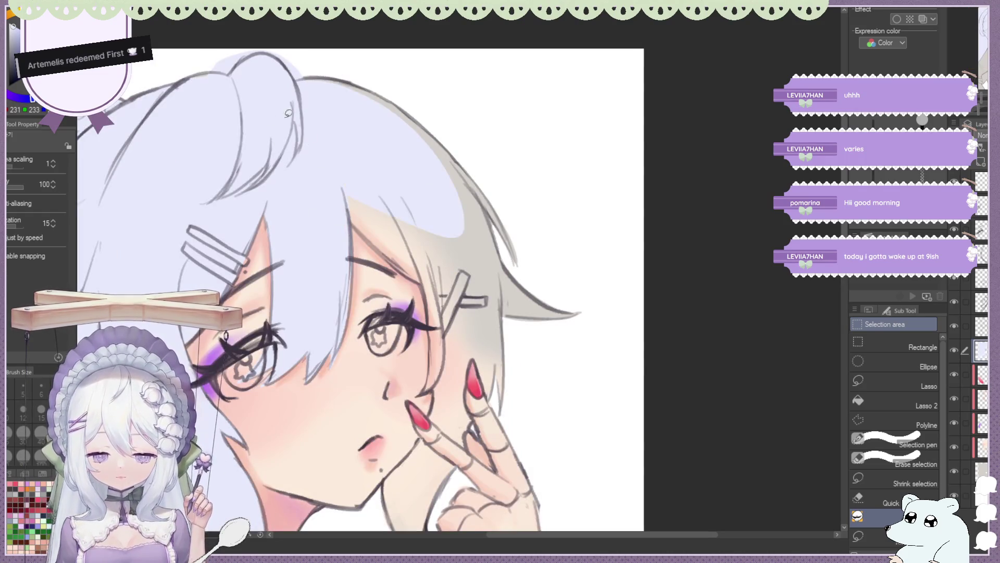
scroll(465, 105, "down", 1)
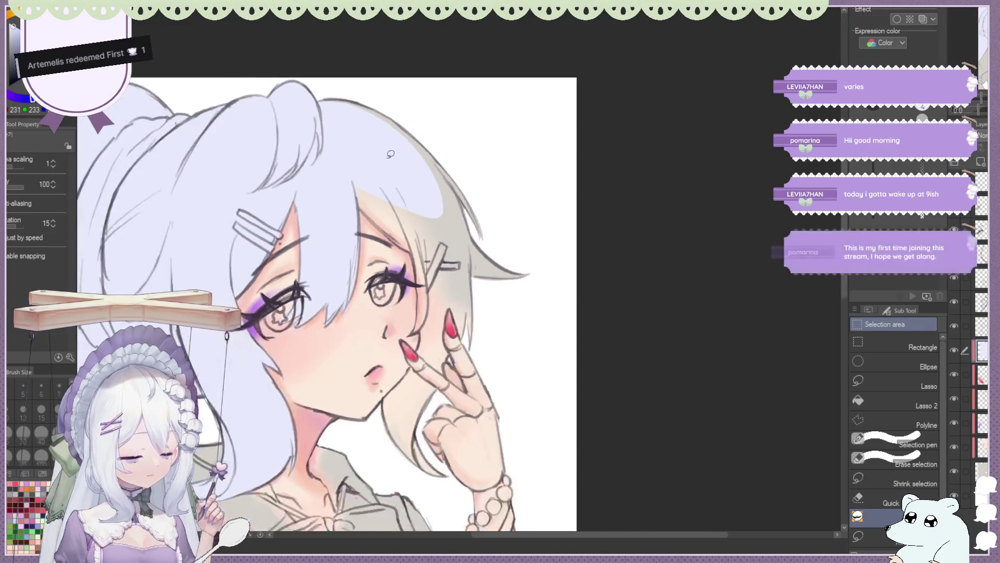
mouse_move(282, 93)
left_mouse_down()
mouse_move(330, 221)
mouse_move(307, 121)
left_mouse_up()
scroll(427, 95, "up", 1)
scroll(312, 205, "up", 1)
left_click_drag(281, 178, 314, 131)
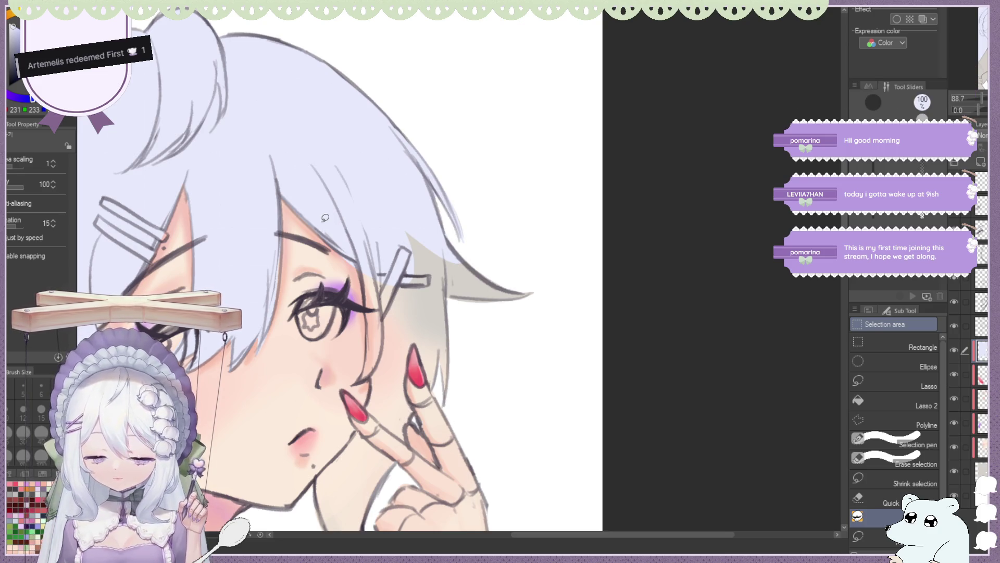
key("ctrl+z")
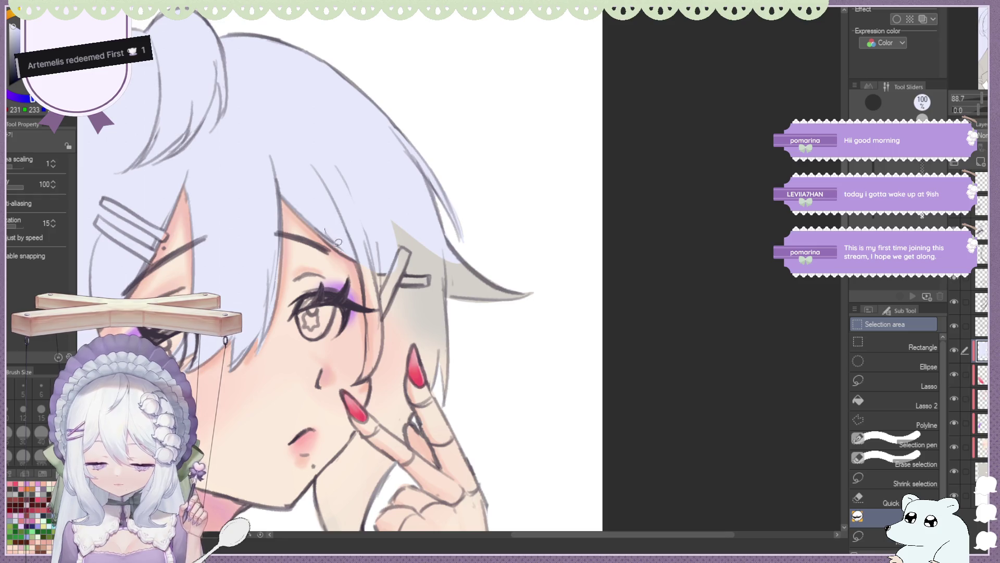
Fill the grey patch and small leftover gaps beside the hairclip with lavender.
left_click_drag(355, 245, 368, 349)
left_click_drag(353, 381, 372, 324)
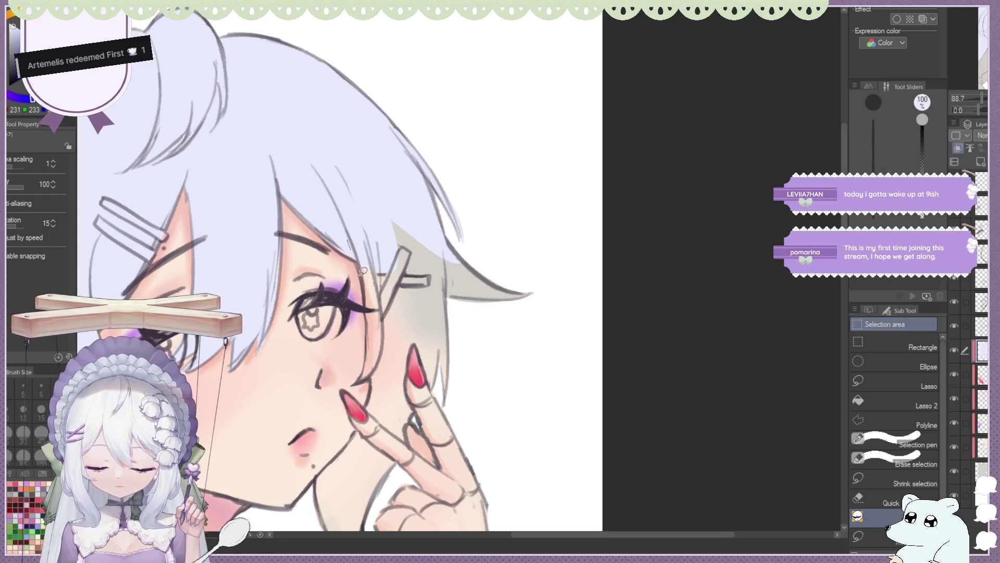
left_click_drag(356, 384, 364, 226)
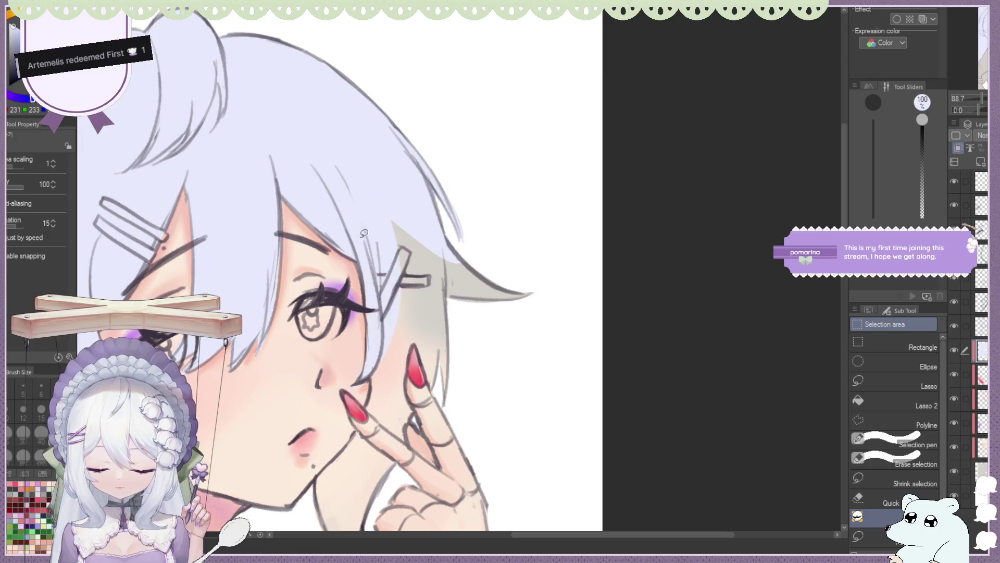
left_click_drag(367, 279, 367, 283)
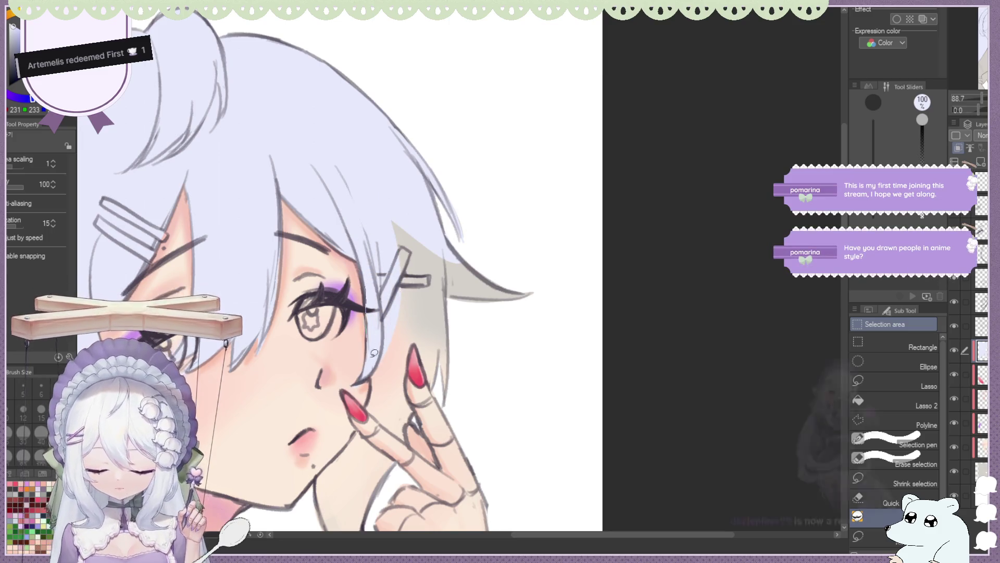
left_click_drag(371, 357, 368, 284)
scroll(449, 172, "down", 1)
scroll(471, 143, "down", 1)
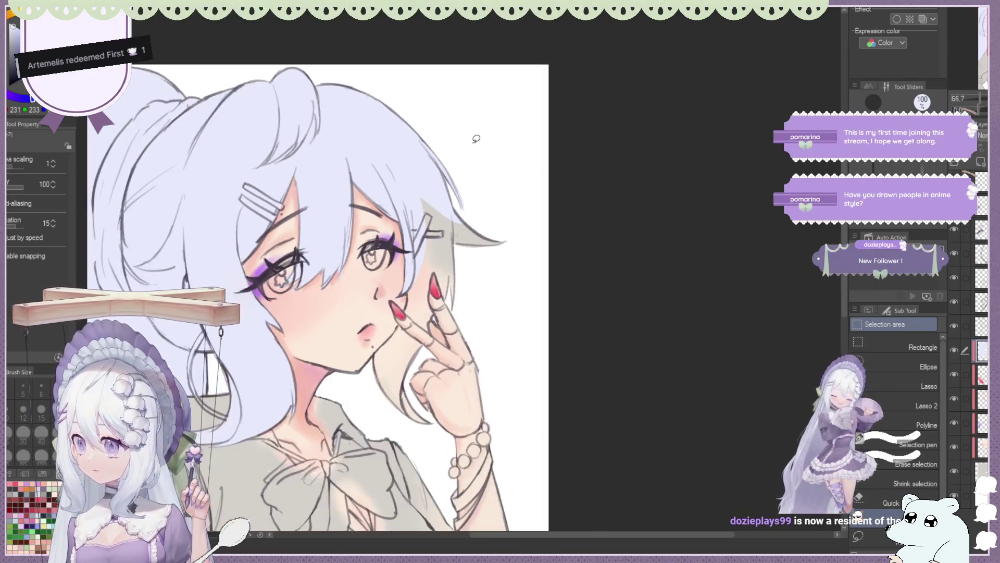
Lasso-fill the hair around the raised hand lavender, then undo it because it covered the red nail.
scroll(435, 290, "up", 1)
scroll(427, 290, "up", 2)
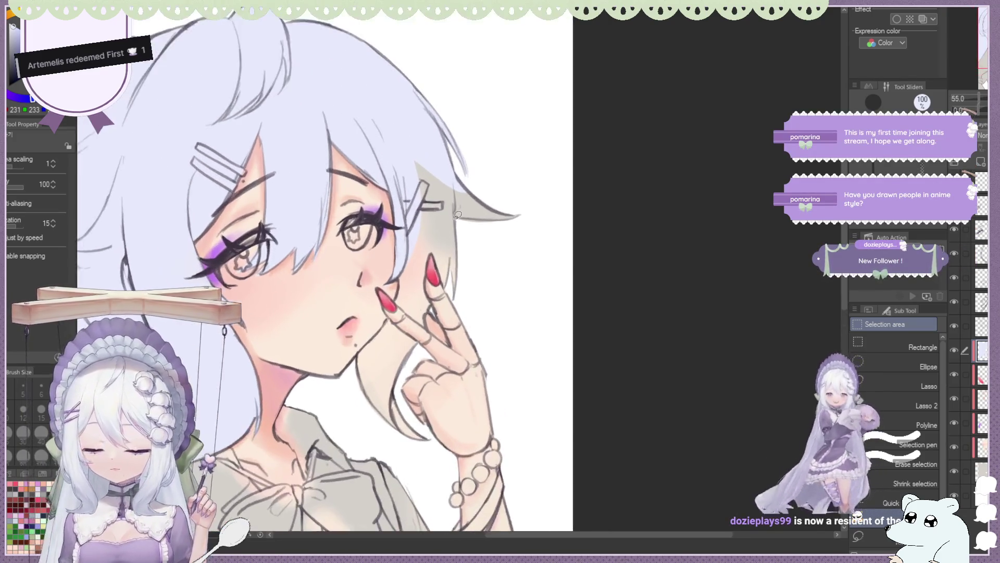
scroll(412, 291, "up", 1)
left_click_drag(401, 290, 416, 237)
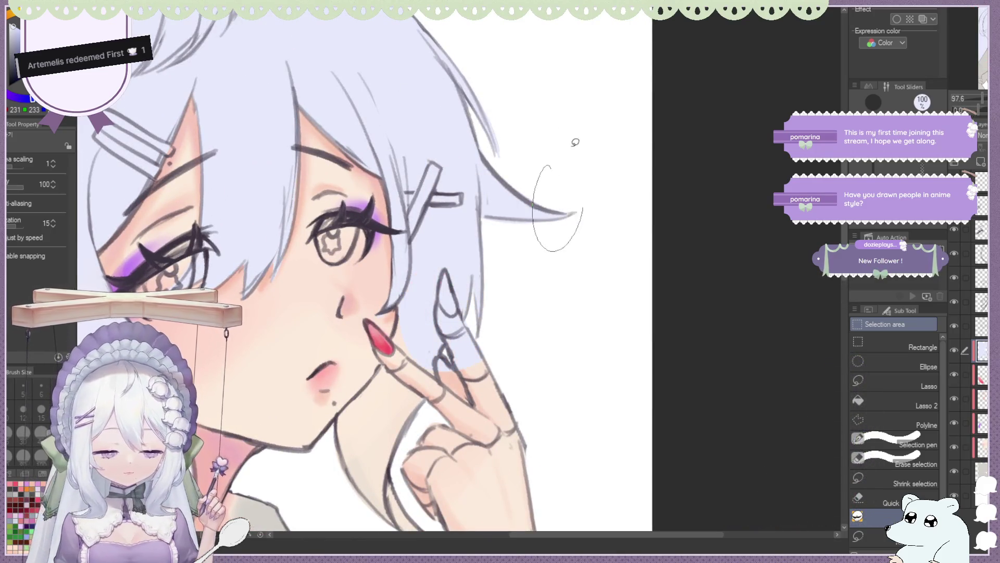
scroll(564, 133, "down", 1)
scroll(475, 215, "up", 1)
scroll(476, 214, "up", 1)
scroll(475, 214, "up", 1)
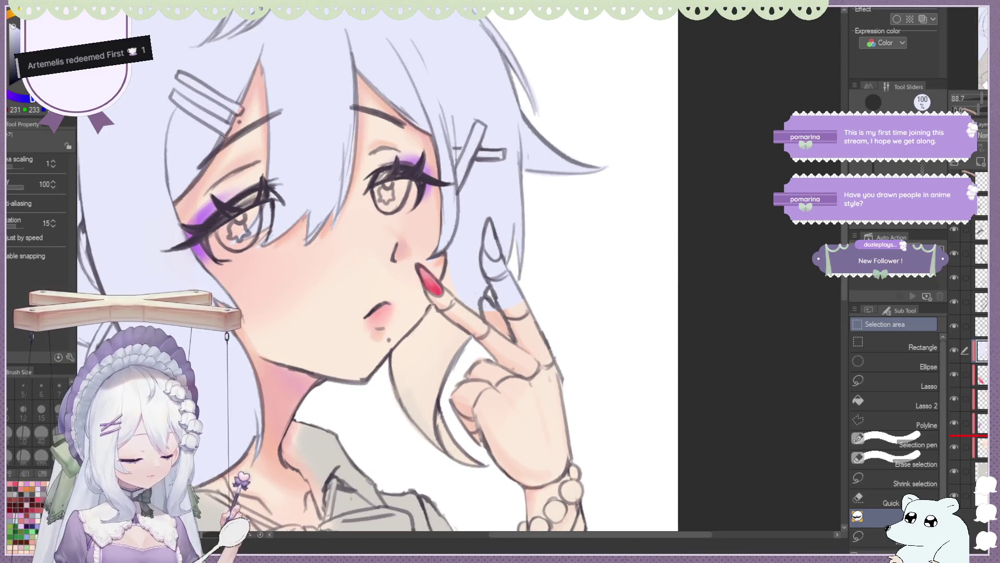
key("ctrl+z")
Trace a tighter lasso around the lock beside the raised hand and fill it lavender, keeping the nail visible.
scroll(528, 188, "down", 1)
scroll(527, 188, "down", 1)
scroll(528, 188, "down", 1)
scroll(502, 185, "up", 2)
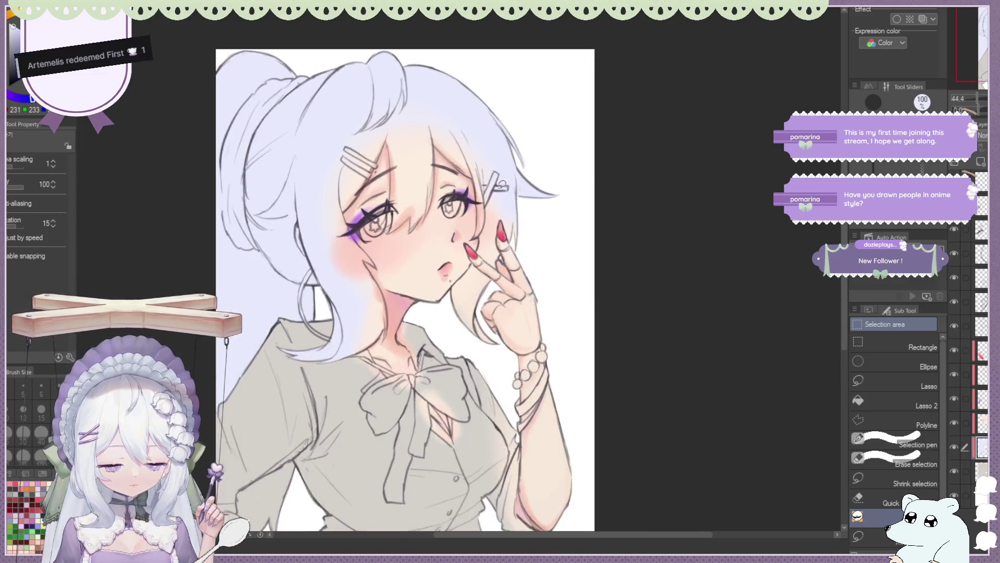
scroll(521, 243, "up", 3)
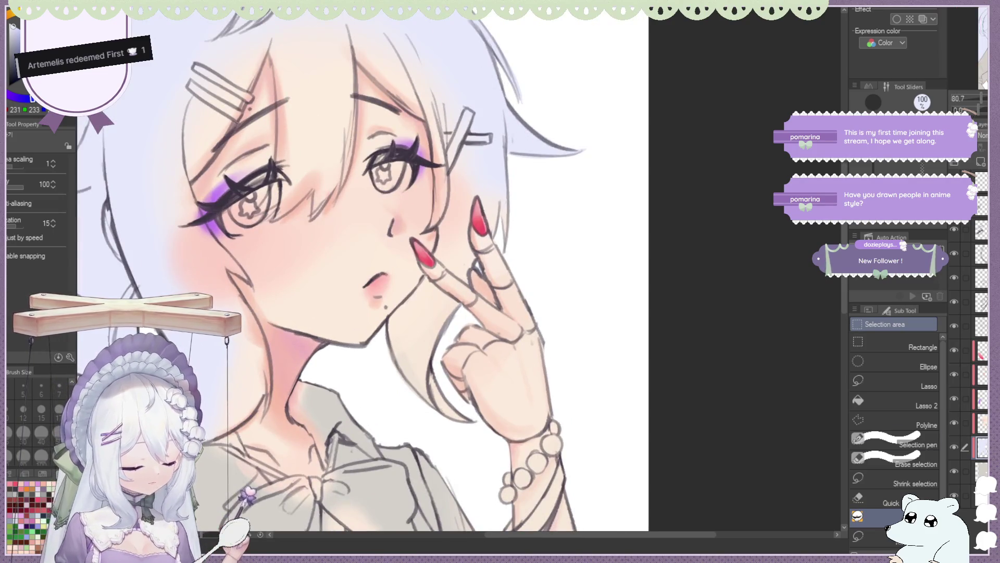
scroll(491, 230, "up", 1)
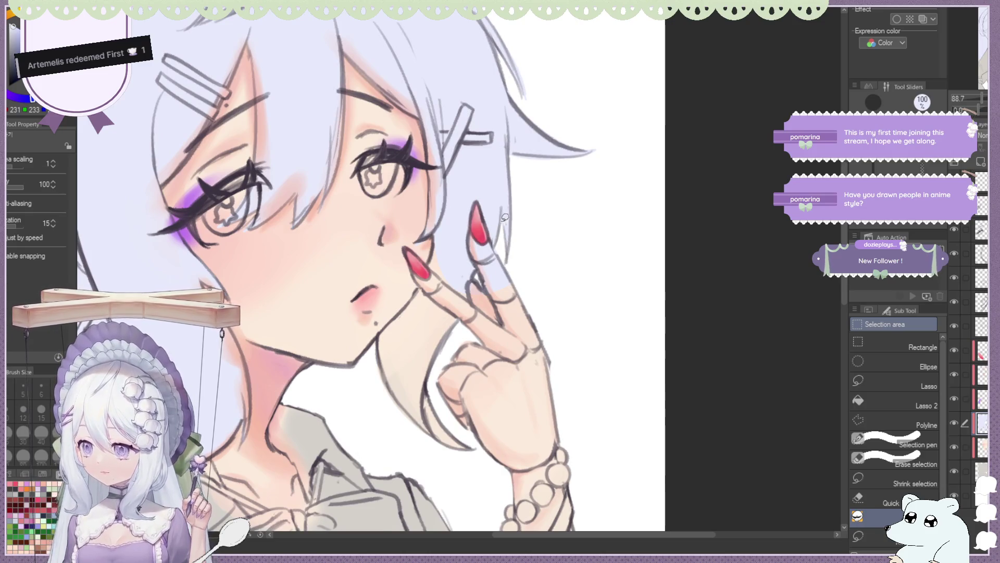
scroll(503, 220, "down", 1)
scroll(505, 249, "up", 2)
left_click_drag(383, 331, 478, 464)
left_click_drag(440, 410, 395, 311)
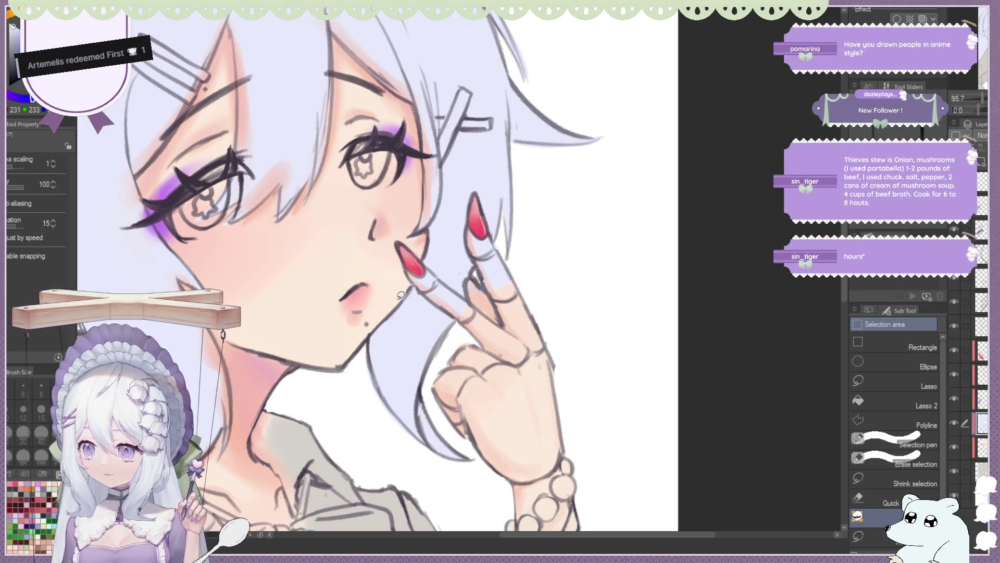
scroll(401, 295, "down", 4)
scroll(465, 220, "up", 3)
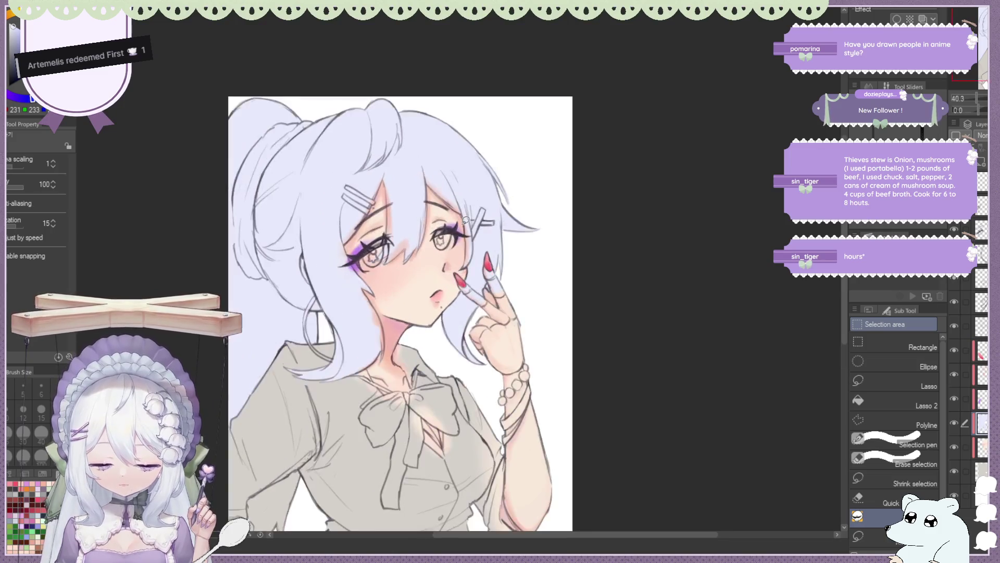
scroll(466, 220, "up", 1)
scroll(467, 227, "up", 1)
scroll(469, 232, "up", 1)
scroll(473, 245, "up", 1)
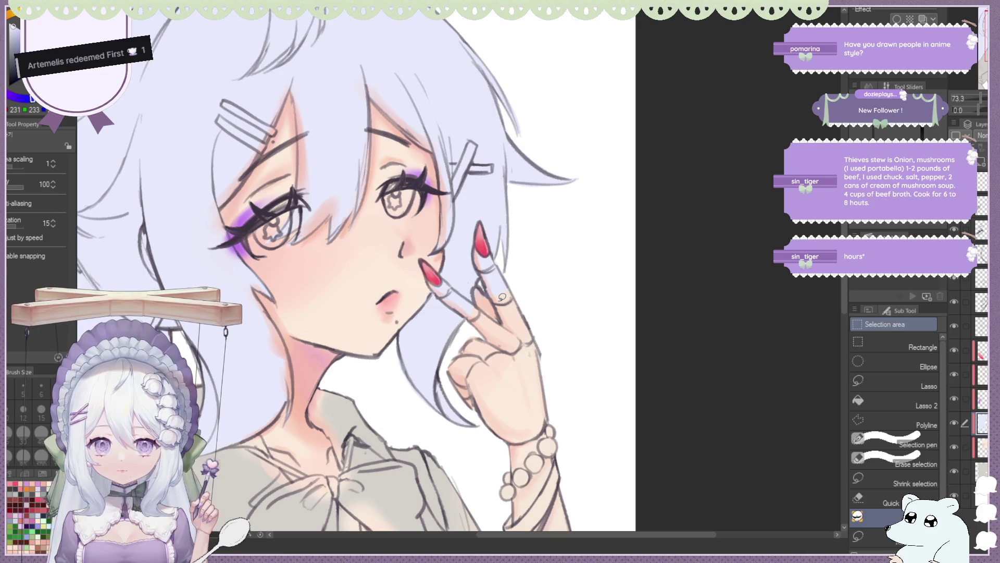
Lasso-erase the lavender spilled over the raised finger below the red nail, then fit the canvas to the window.
key("e")
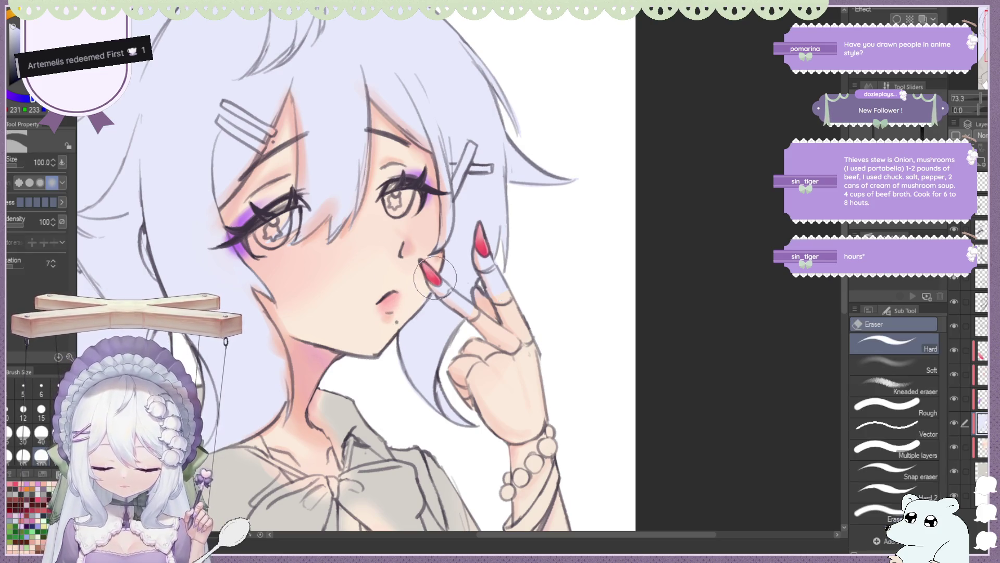
key("m")
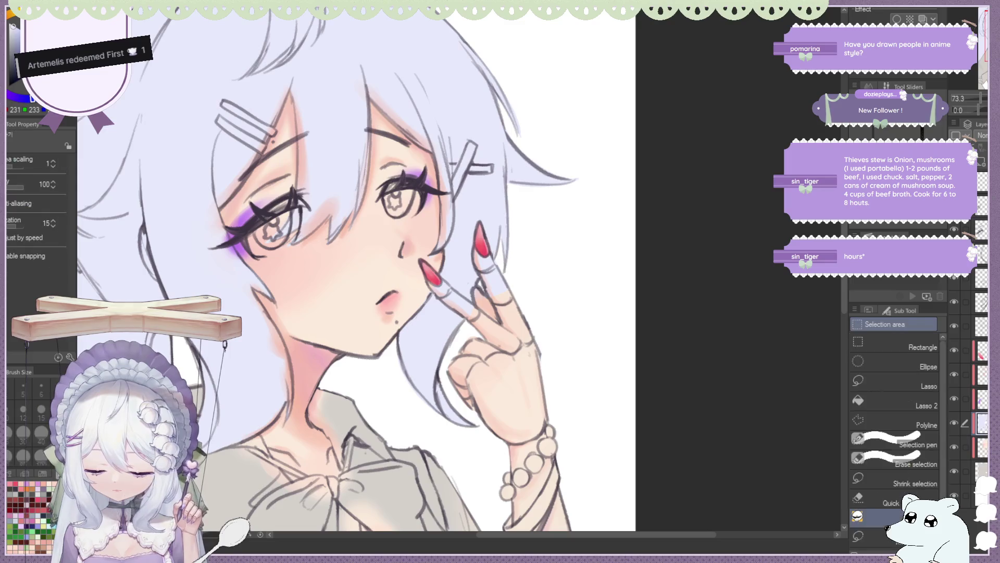
key("comma")
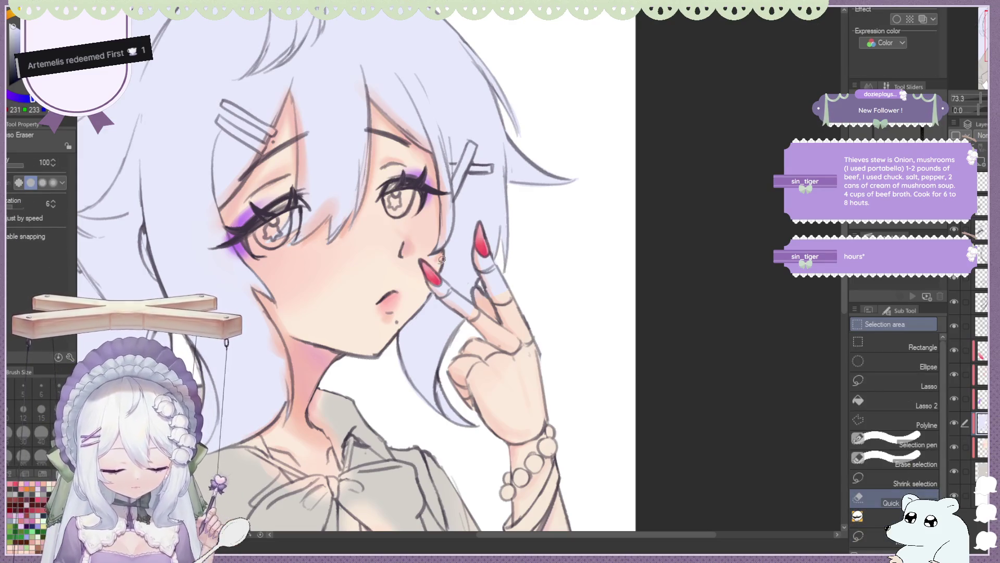
scroll(433, 277, "up", 2)
left_click_drag(434, 277, 431, 282)
left_click_drag(497, 313, 437, 279)
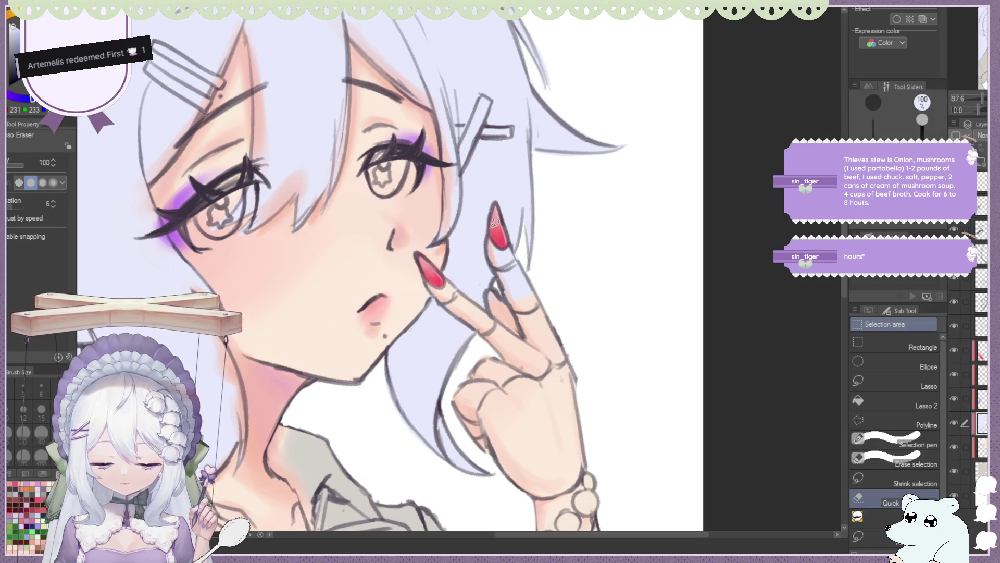
mouse_move(506, 225)
left_mouse_down()
mouse_move(496, 227)
mouse_move(508, 238)
left_mouse_up()
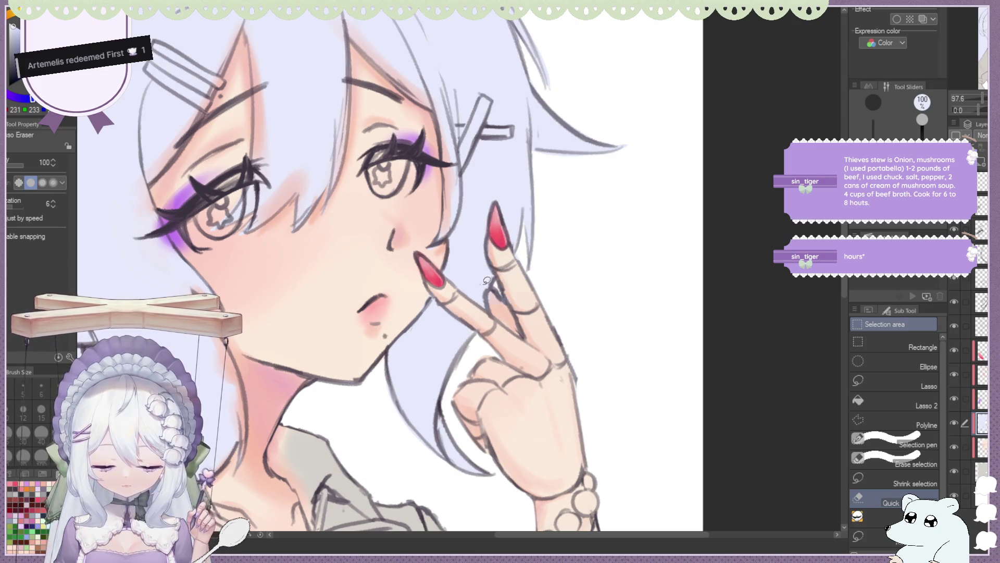
key("ctrl+0")
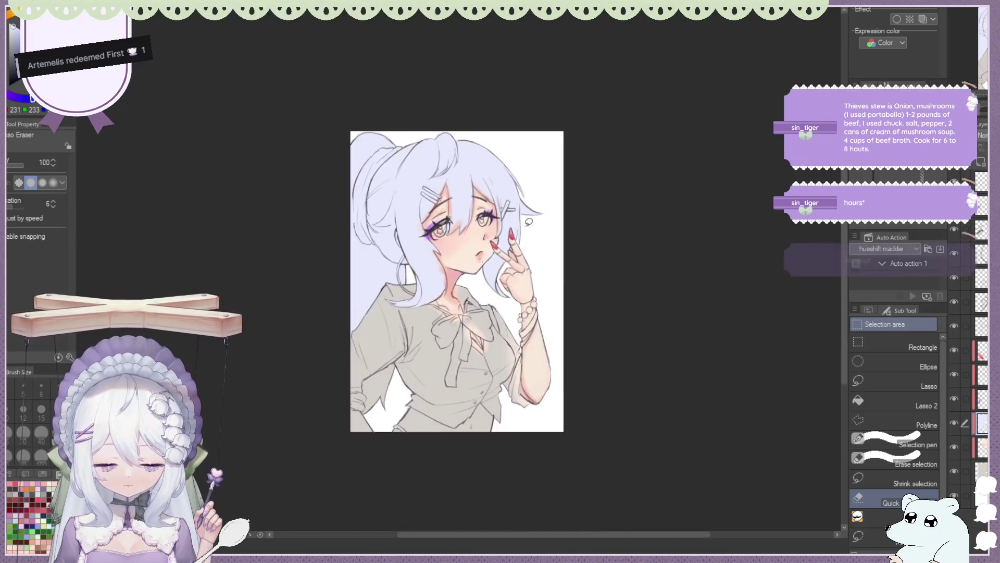
Toggle the hair, skin and shading layers' visibility to check each colour.
key("ctrl+plus")
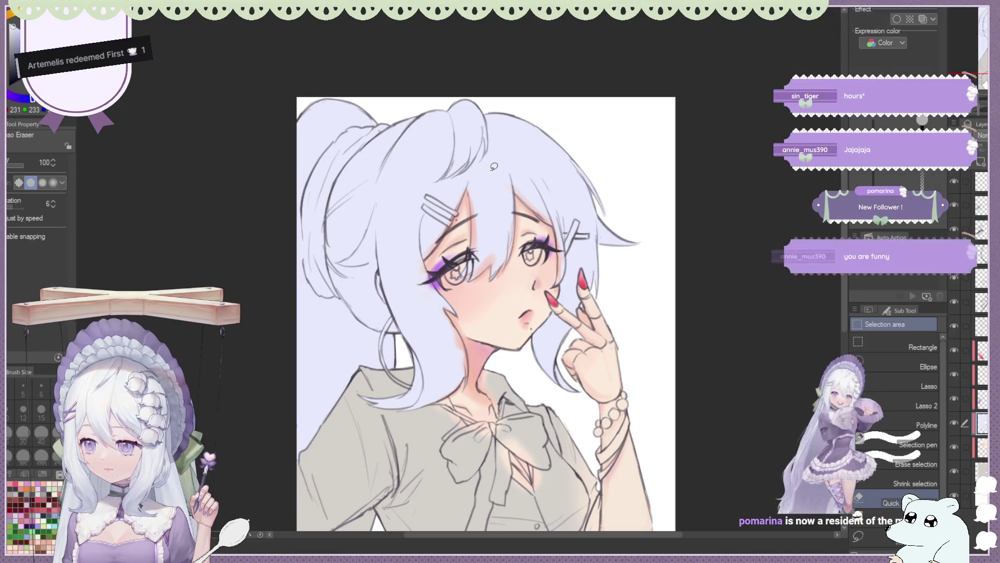
scroll(494, 167, "down", 2)
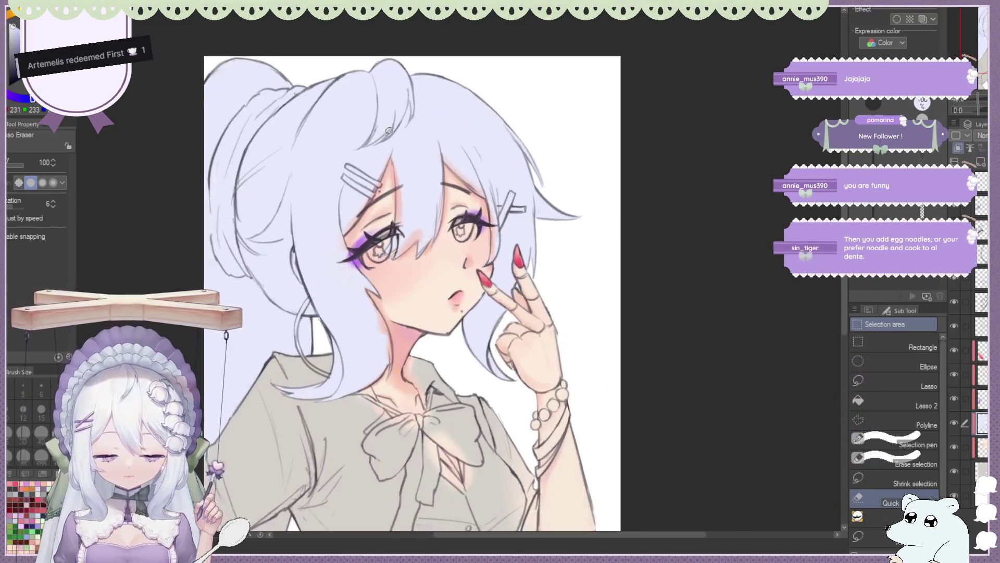
left_click(954, 447)
left_click(954, 447)
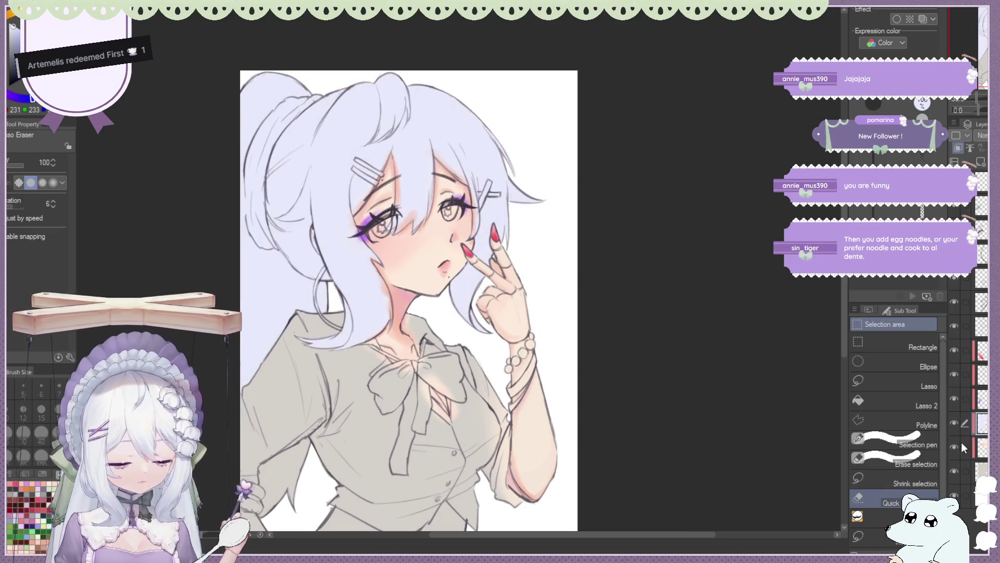
key("ctrl+plus")
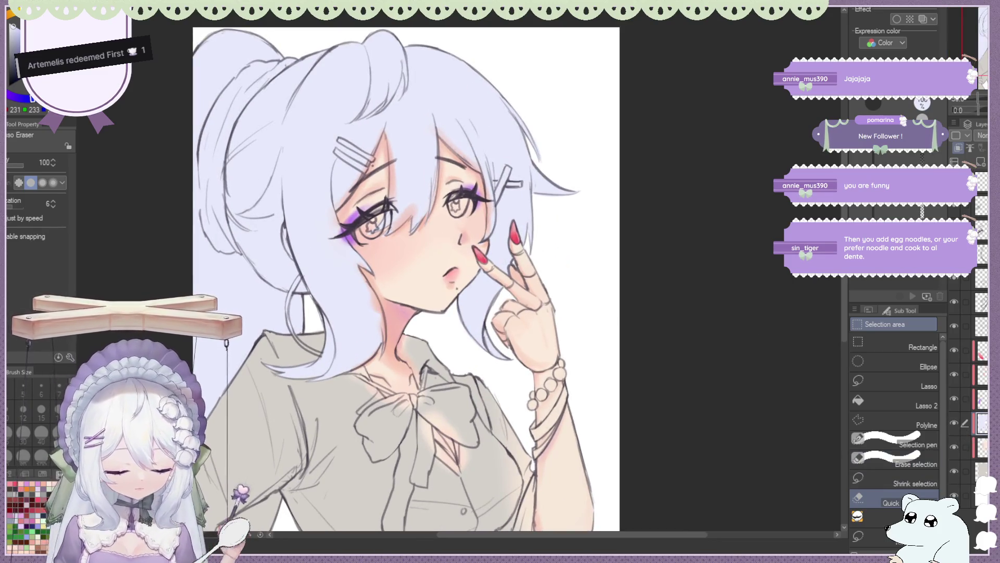
left_click(954, 448)
left_click(955, 448)
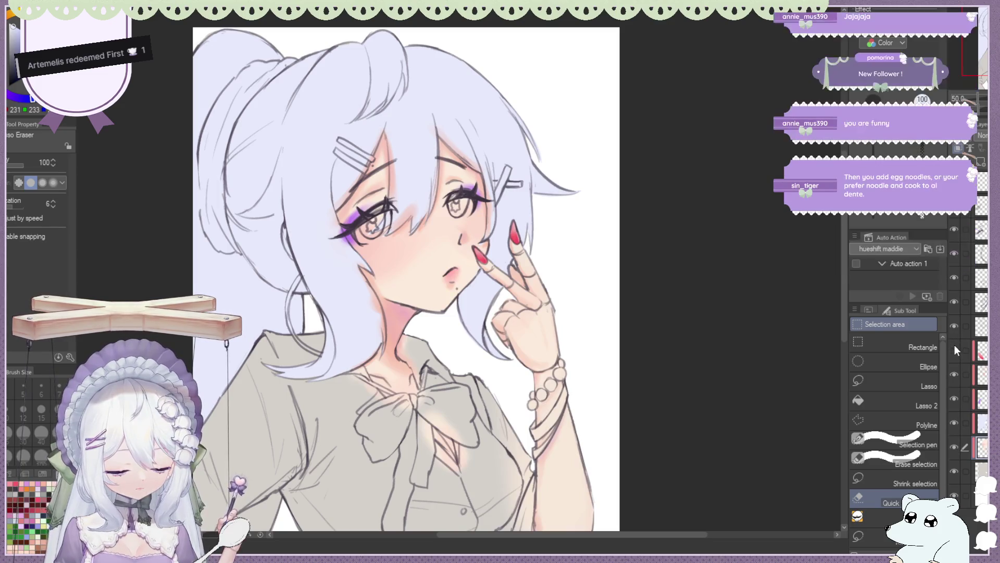
left_click(954, 374)
left_click(954, 374)
Make the target colour layer active and pick the Soft eraser at size 200, density 24.
left_click(983, 375)
left_click(982, 423)
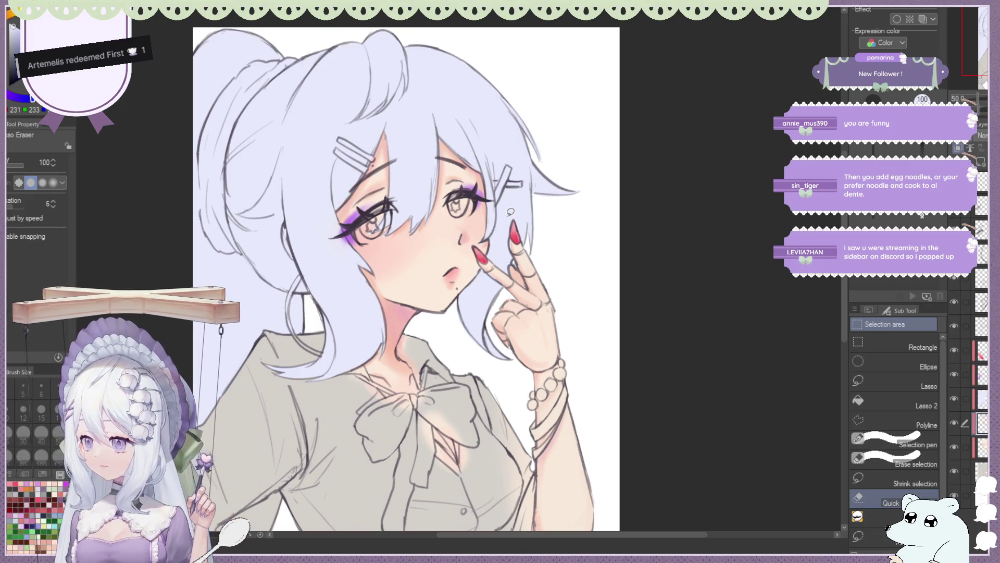
left_click(955, 427)
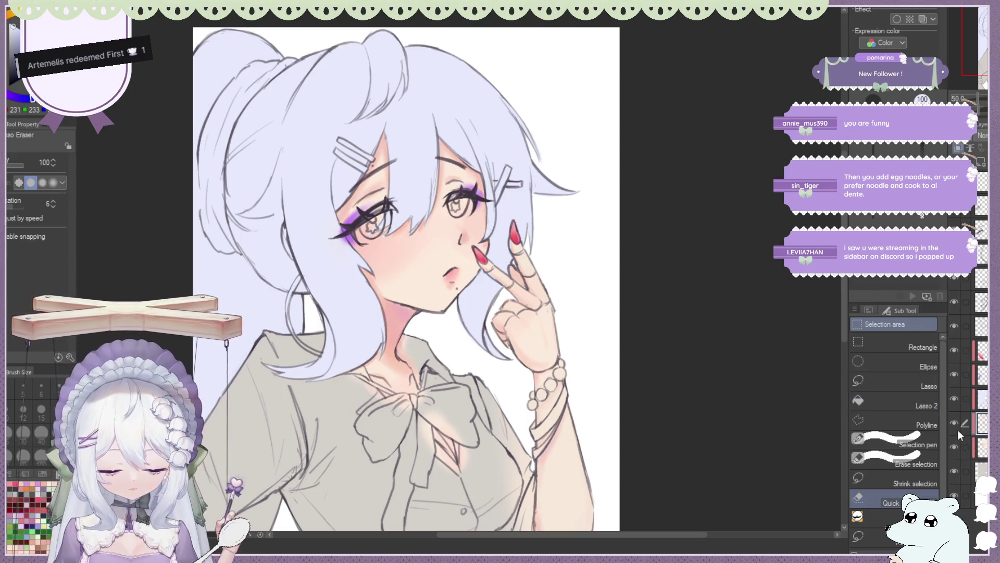
left_click(959, 397)
left_click(955, 397)
left_click(956, 397)
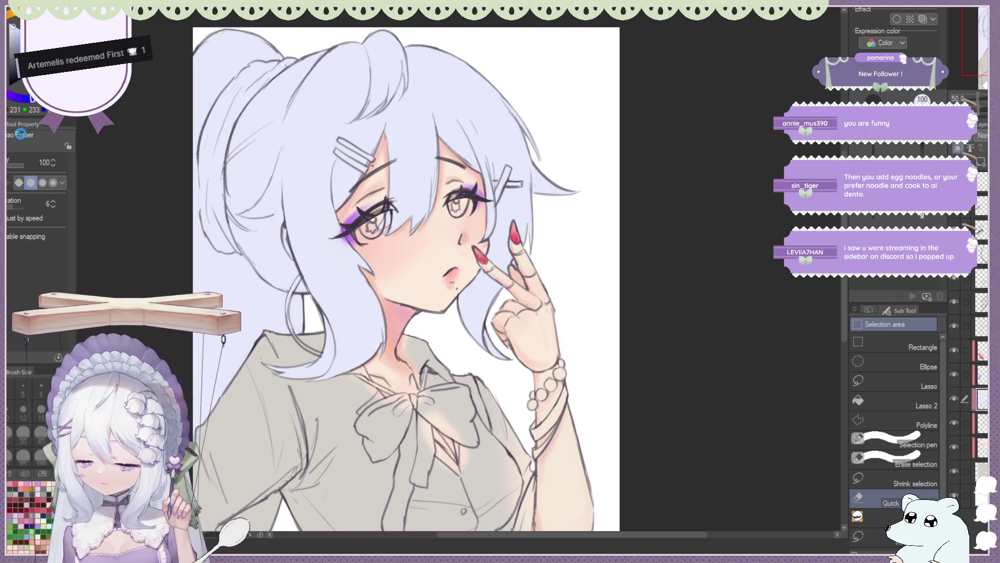
key("e")
left_click(870, 362)
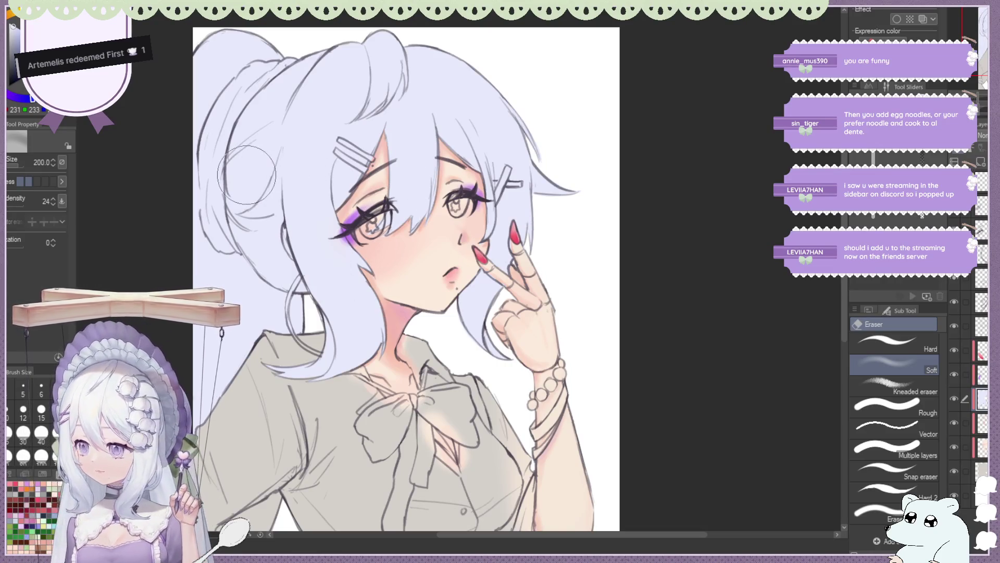
Set the eraser to size 300 and lighten the shading over the left eye and cheek.
scroll(52, 464, "down", 2)
left_click(56, 442)
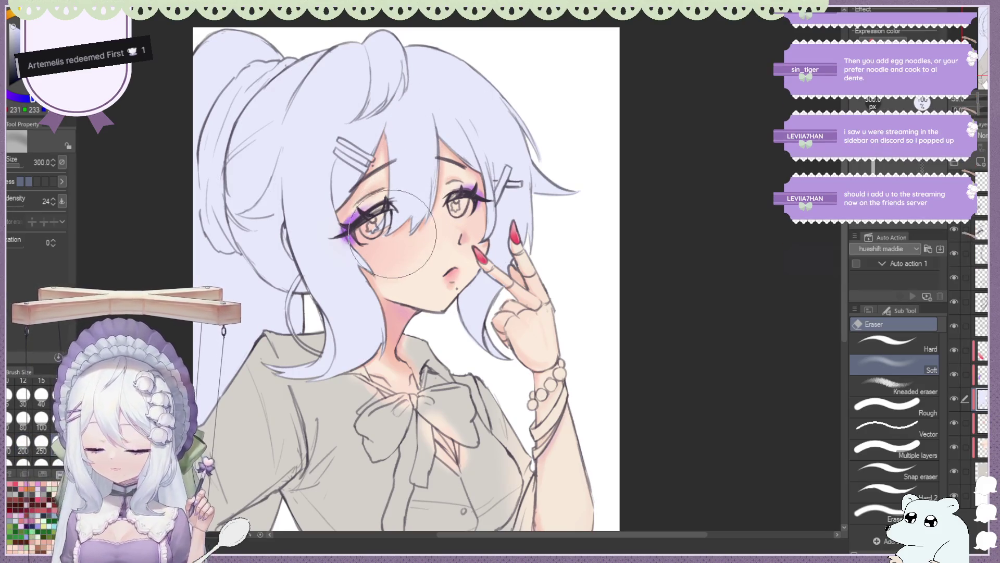
left_click_drag(408, 231, 382, 222)
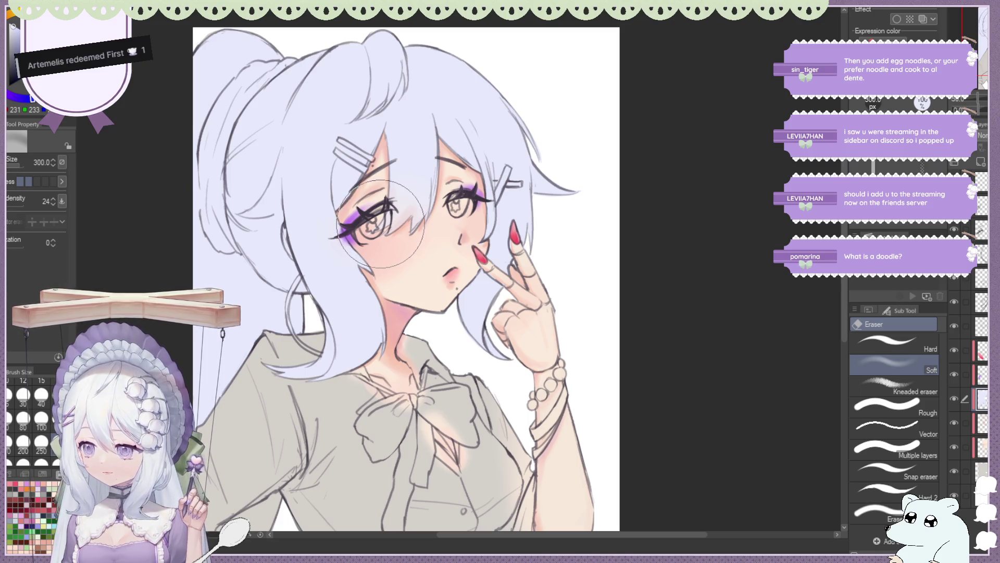
mouse_move(384, 224)
left_mouse_down()
mouse_move(368, 191)
mouse_move(349, 219)
left_mouse_up()
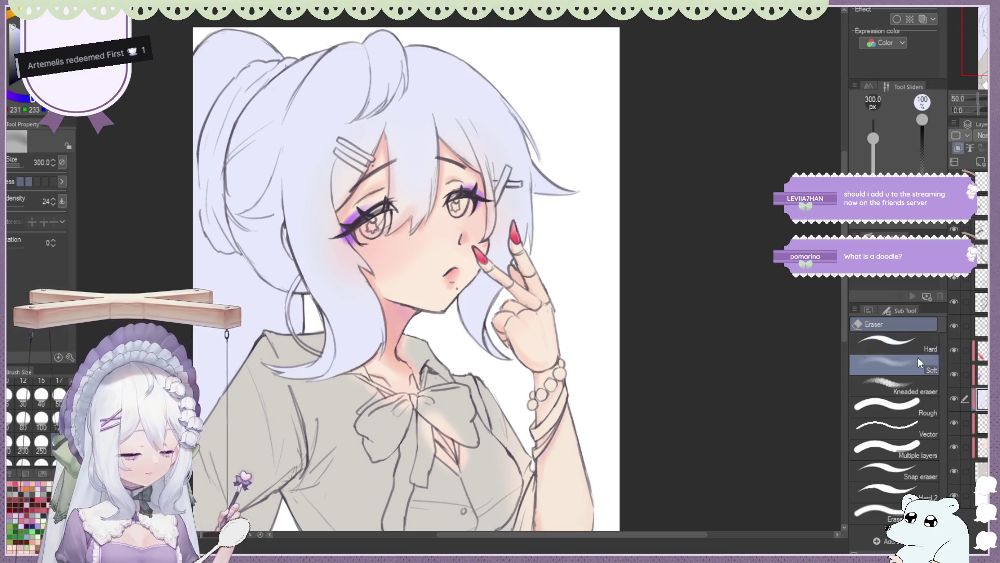
Make a lower layer active and switch to the Blend tool at size 80.
left_click(979, 383)
left_click(979, 423)
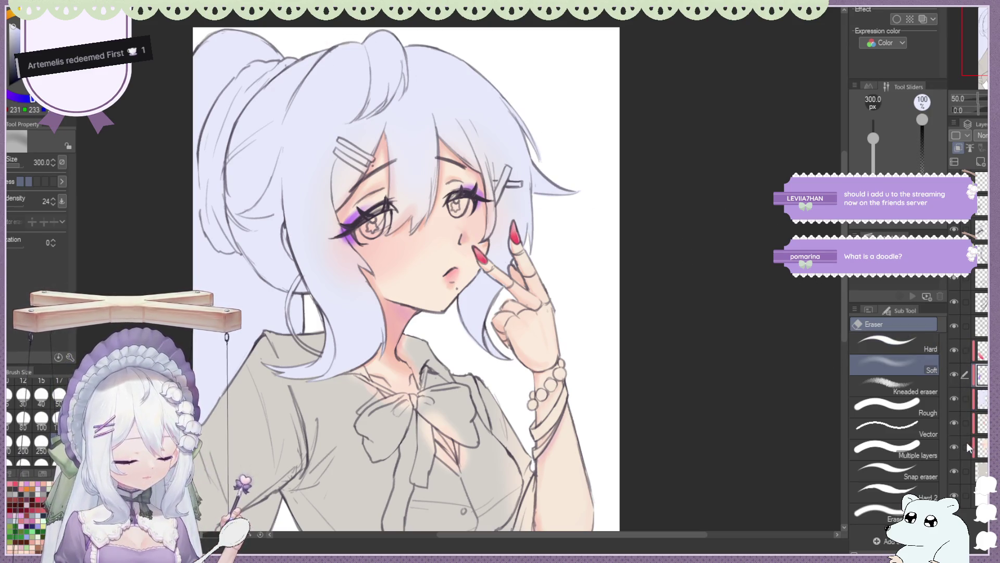
key("ctrl+plus")
key("j")
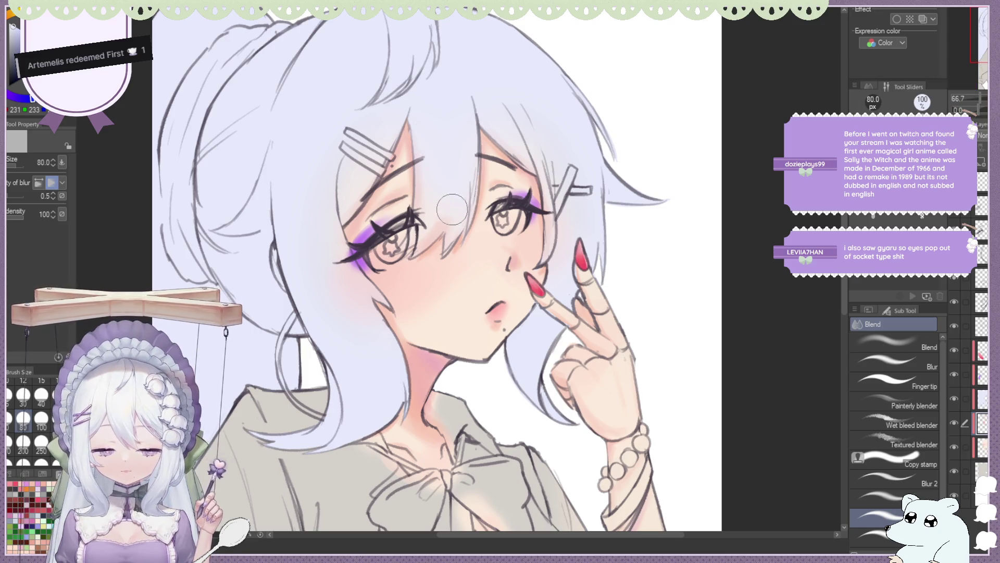
Switch to the Soft eraser at size 40 and zoom around the face to check the blush.
key("e")
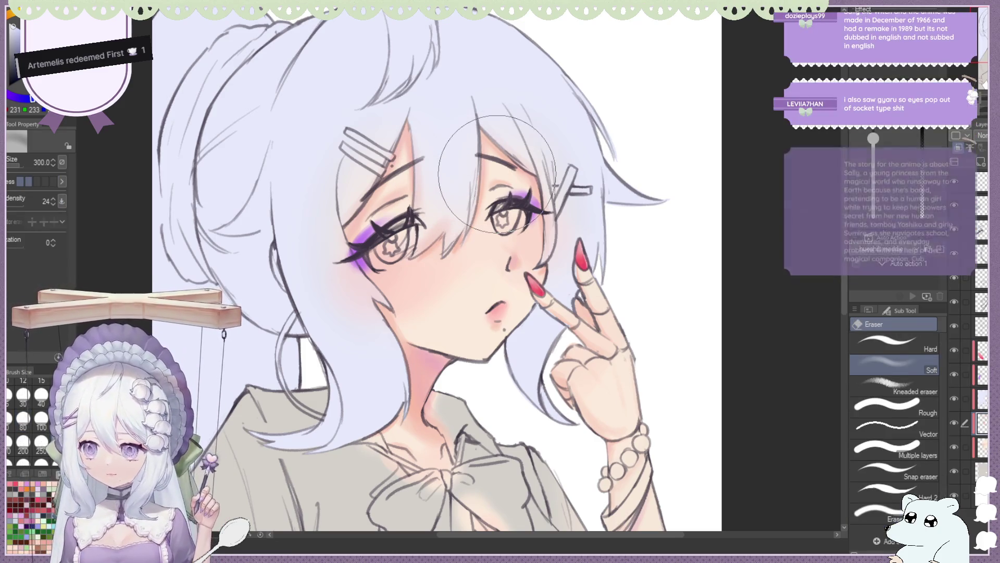
left_click(41, 394)
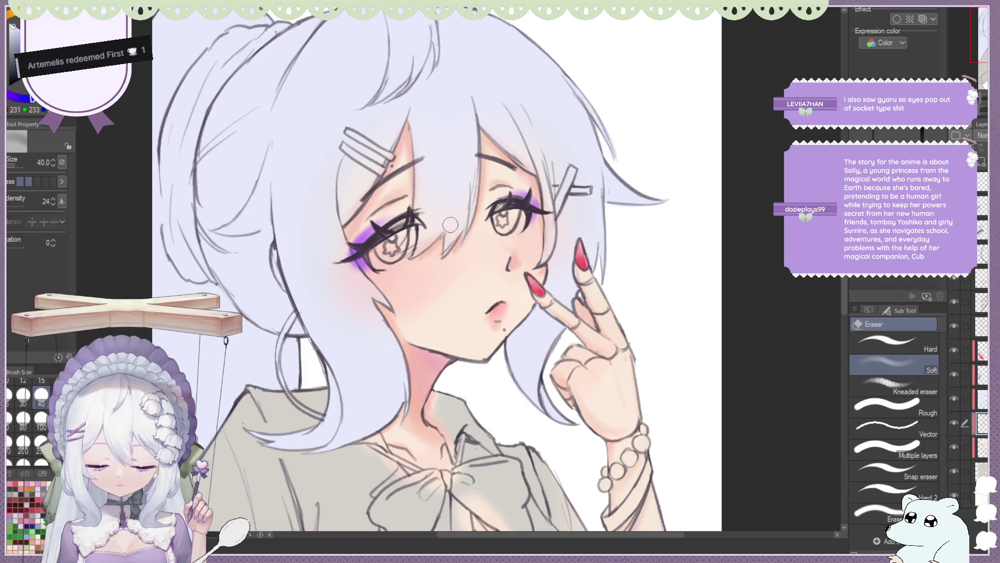
scroll(410, 130, "down", 1)
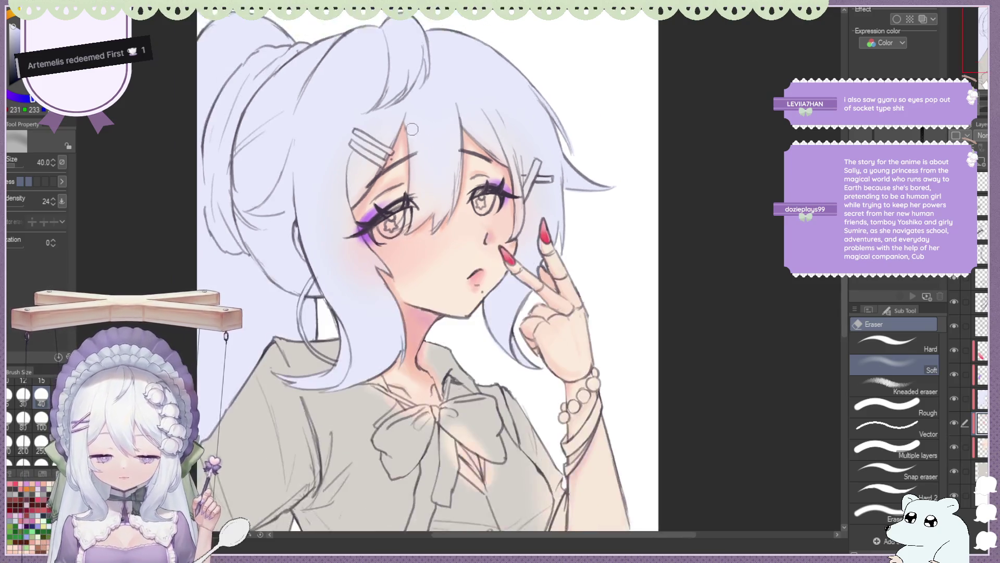
scroll(410, 130, "down", 2)
scroll(469, 91, "down", 1)
scroll(473, 89, "up", 1)
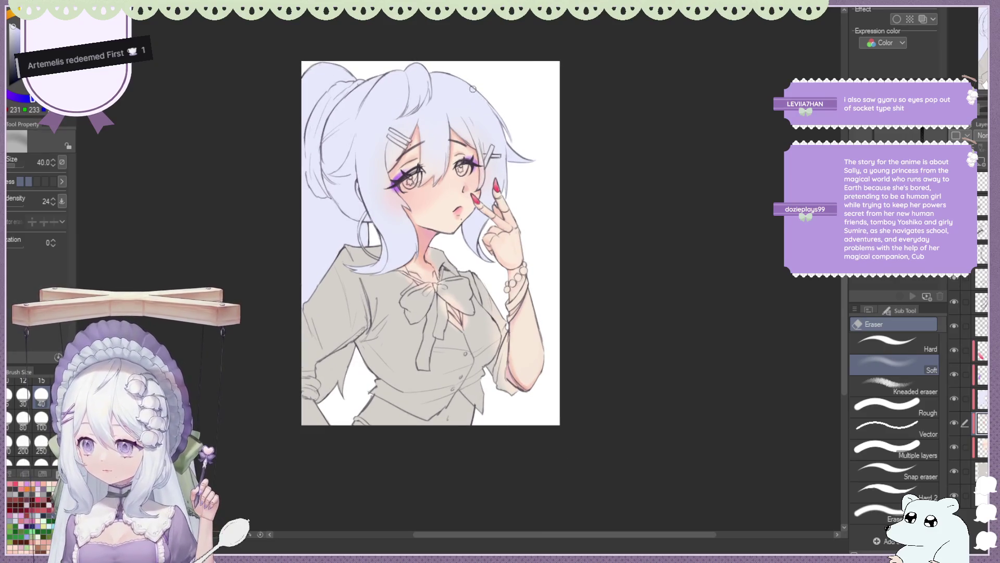
scroll(472, 89, "up", 1)
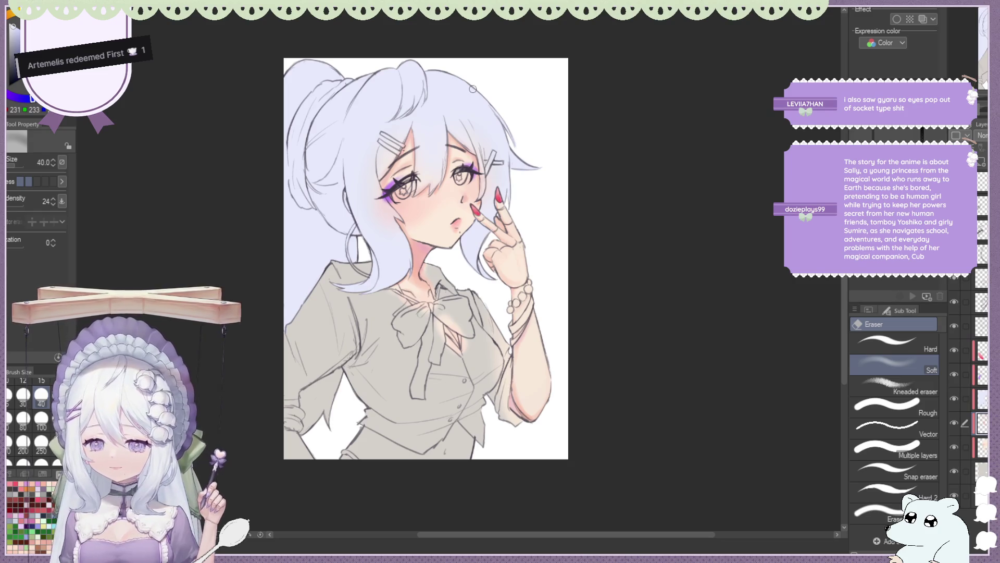
scroll(468, 93, "up", 1)
scroll(452, 104, "up", 1)
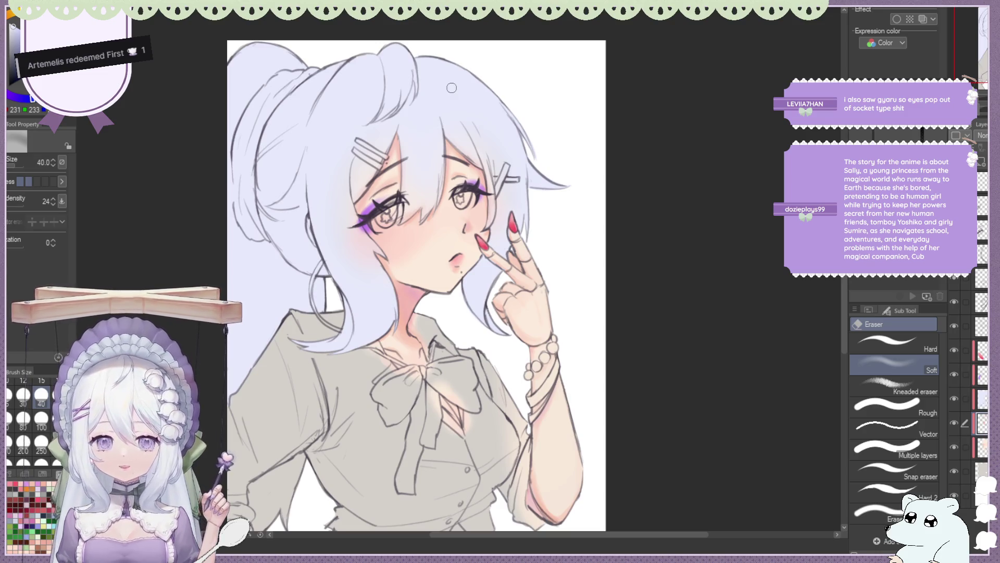
scroll(451, 88, "down", 1)
scroll(457, 82, "down", 1)
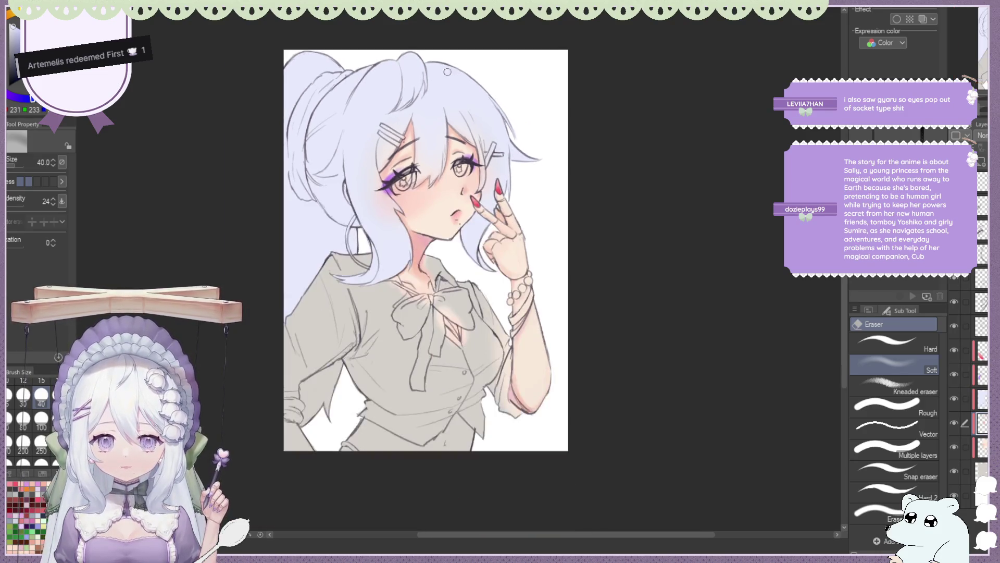
scroll(427, 89, "up", 1)
scroll(454, 138, "up", 1)
scroll(443, 144, "up", 1)
scroll(458, 151, "down", 1)
scroll(453, 151, "up", 1)
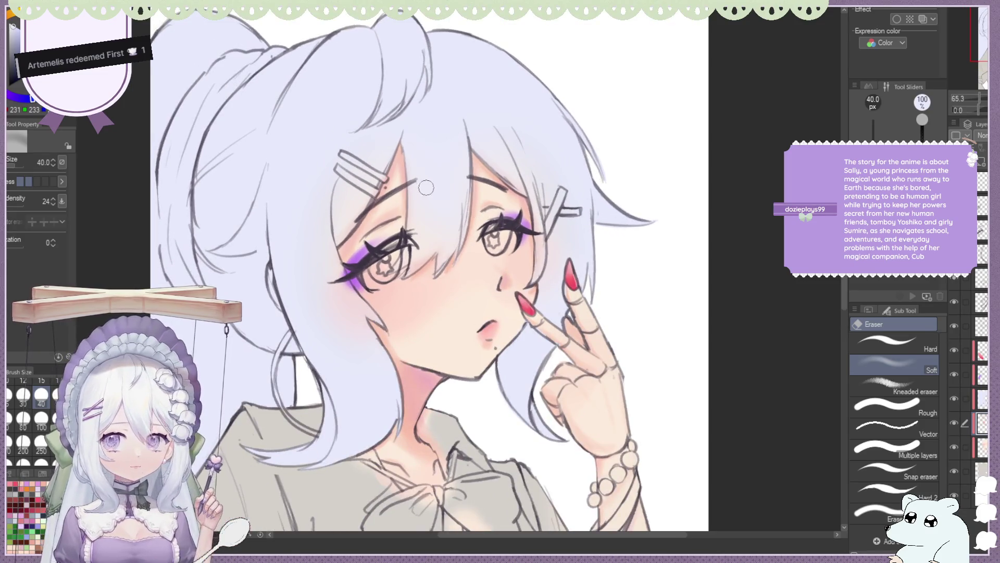
Switch to the Round mixing brush at size 30, touch up the cheek, and select the layer above.
key("b")
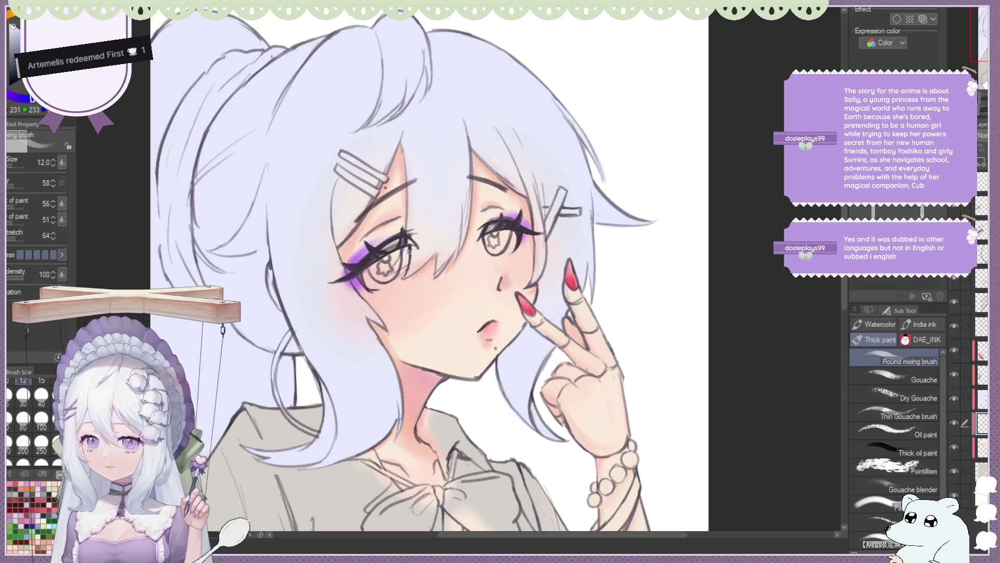
scroll(370, 208, "down", 1)
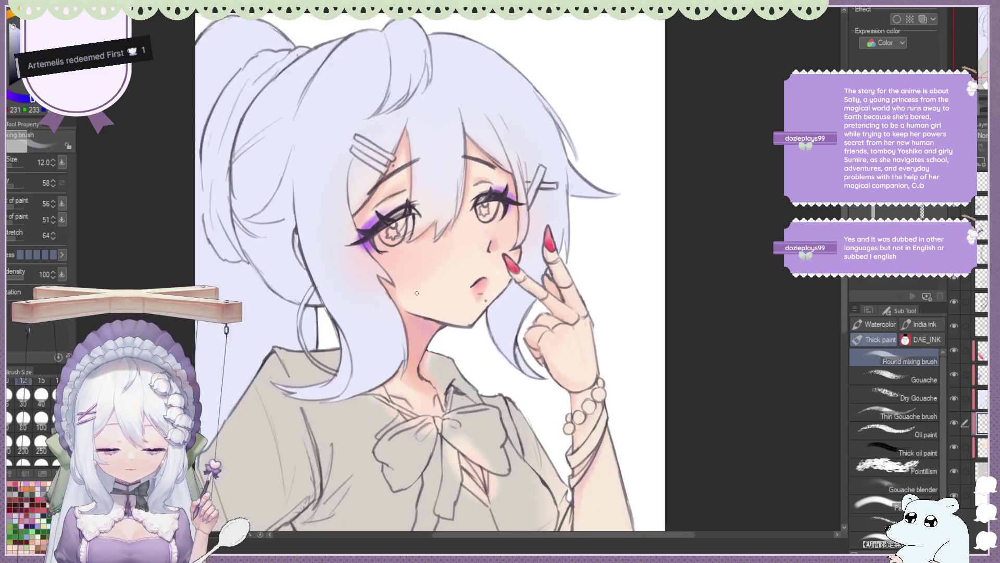
scroll(417, 287, "up", 1)
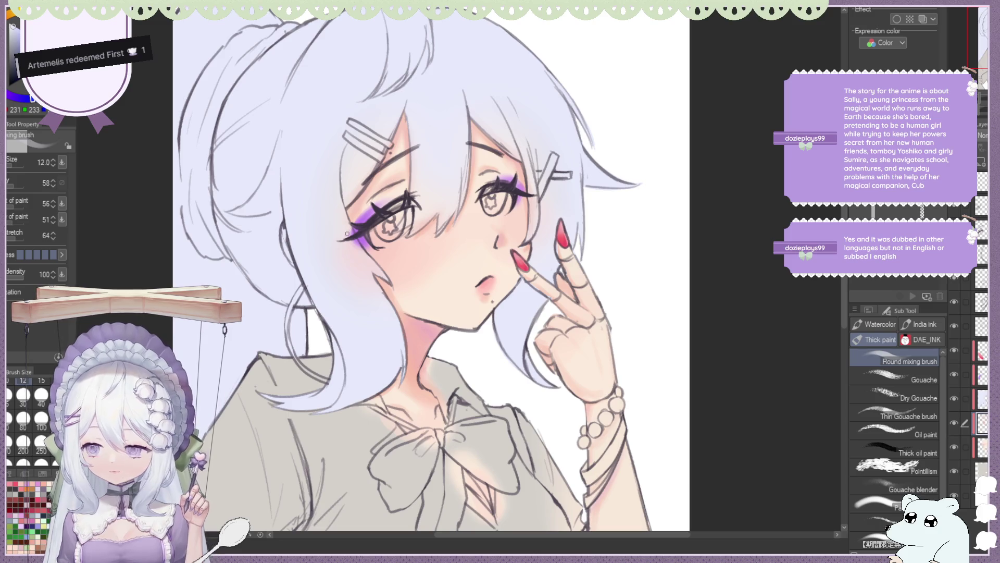
key("bracketright")
key("bracketright")
key("bracketright")
key("bracketright")
key("bracketright")
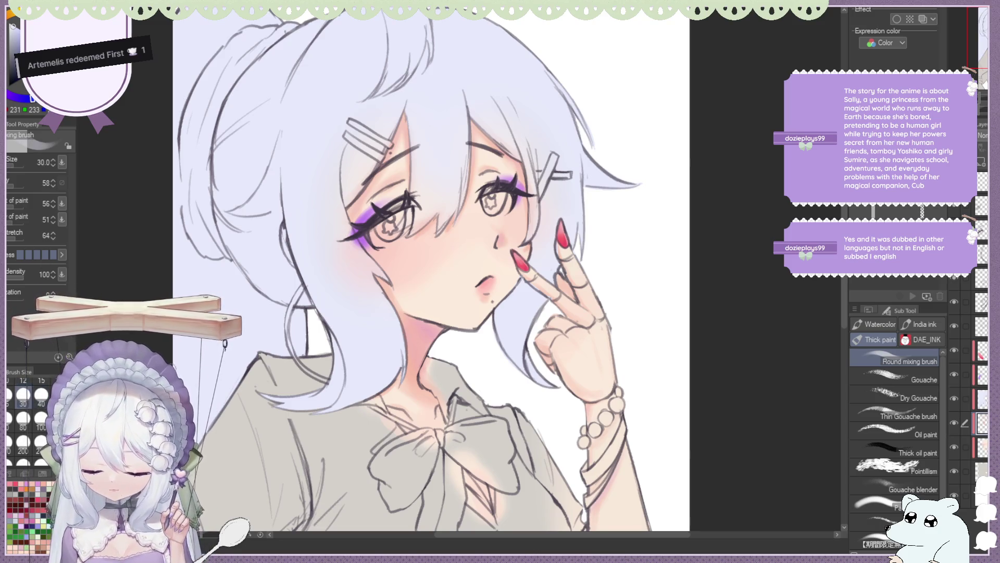
scroll(464, 250, "down", 1)
scroll(448, 209, "down", 1)
scroll(432, 157, "down", 1)
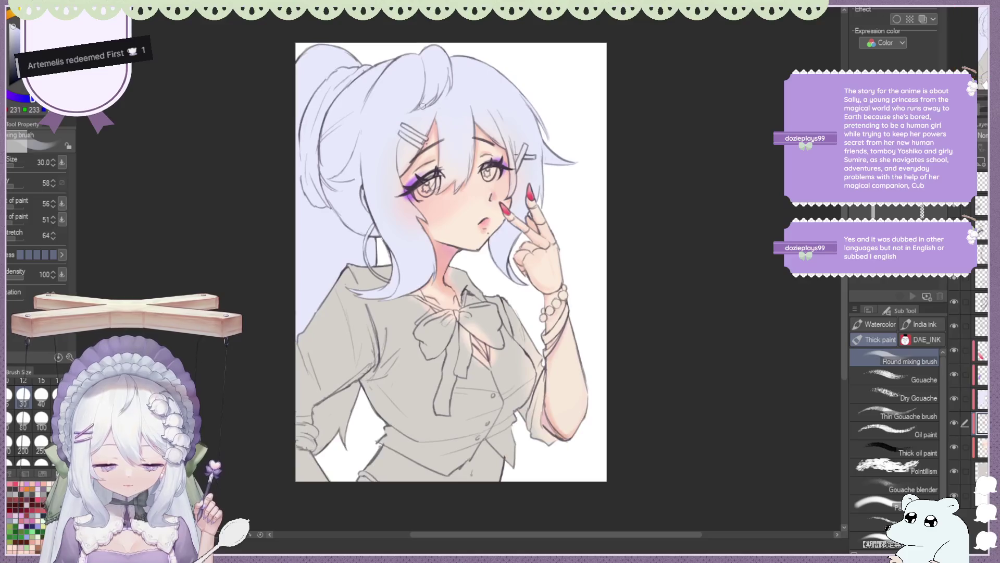
scroll(420, 105, "down", 1)
key("alt+bracketright")
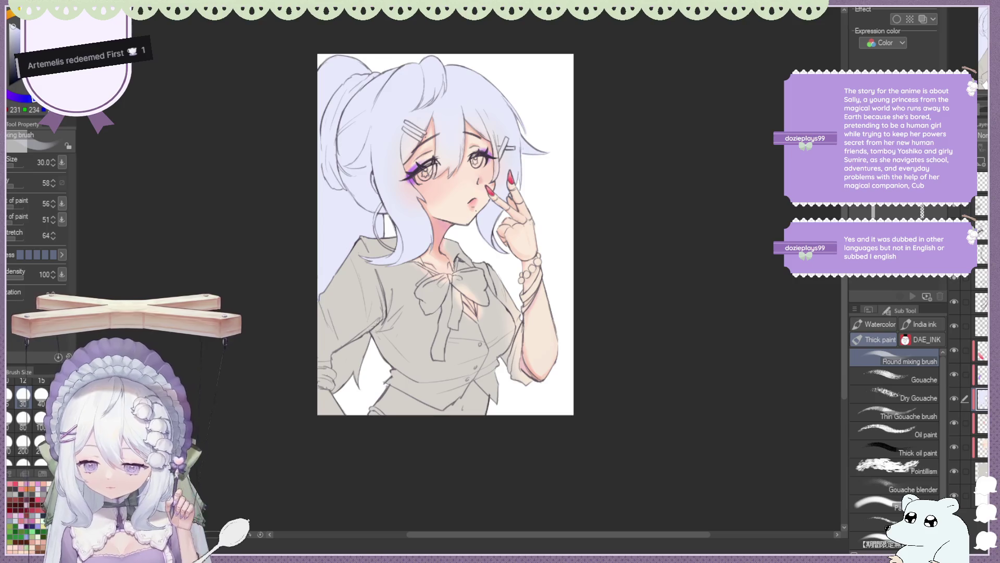
Switch to the Lasso selection tool and zoom in on the left arm.
key("m")
left_click(875, 516)
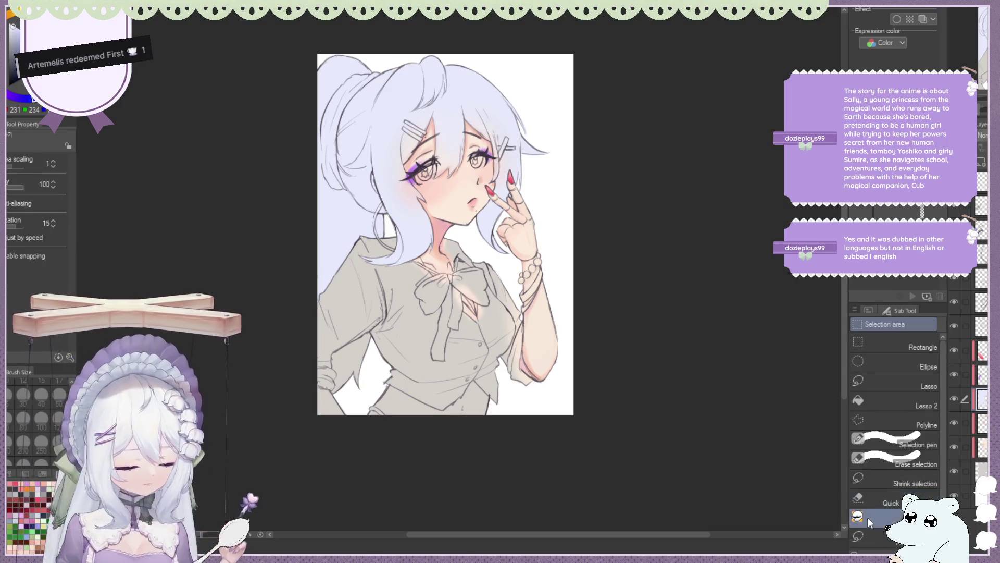
scroll(641, 509, "down", 2)
scroll(550, 466, "up", 3)
scroll(322, 346, "up", 2)
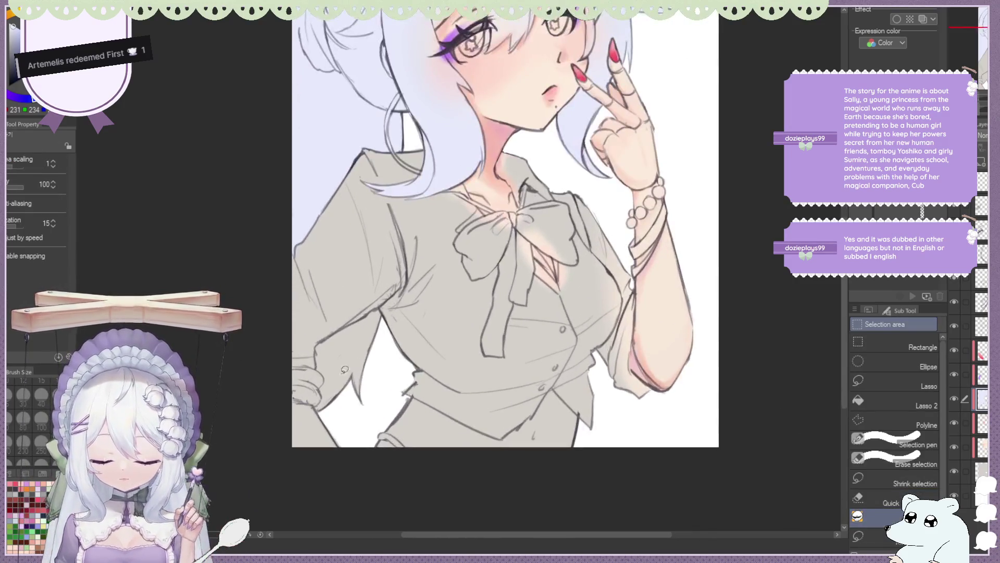
scroll(322, 296, "up", 1)
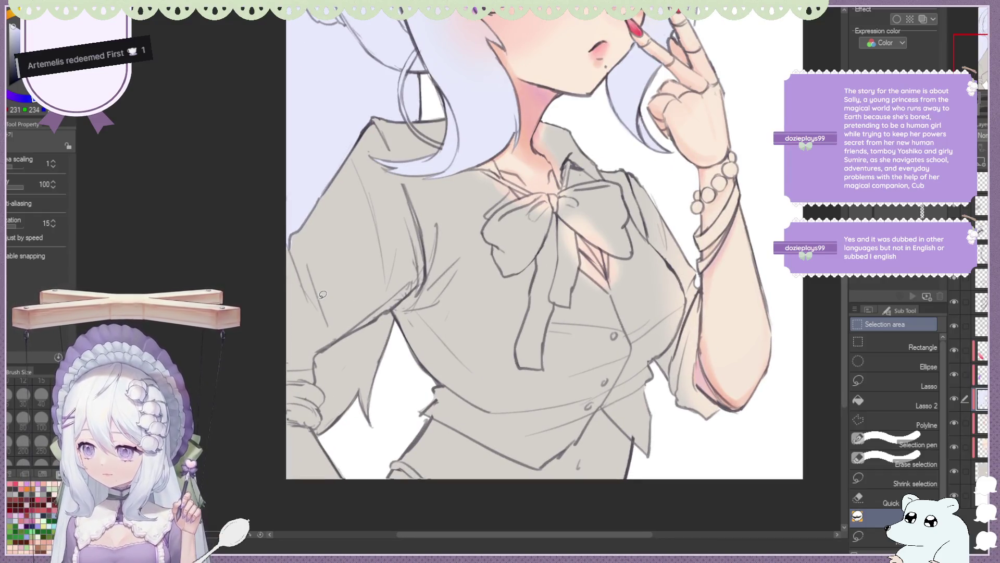
scroll(323, 294, "up", 1)
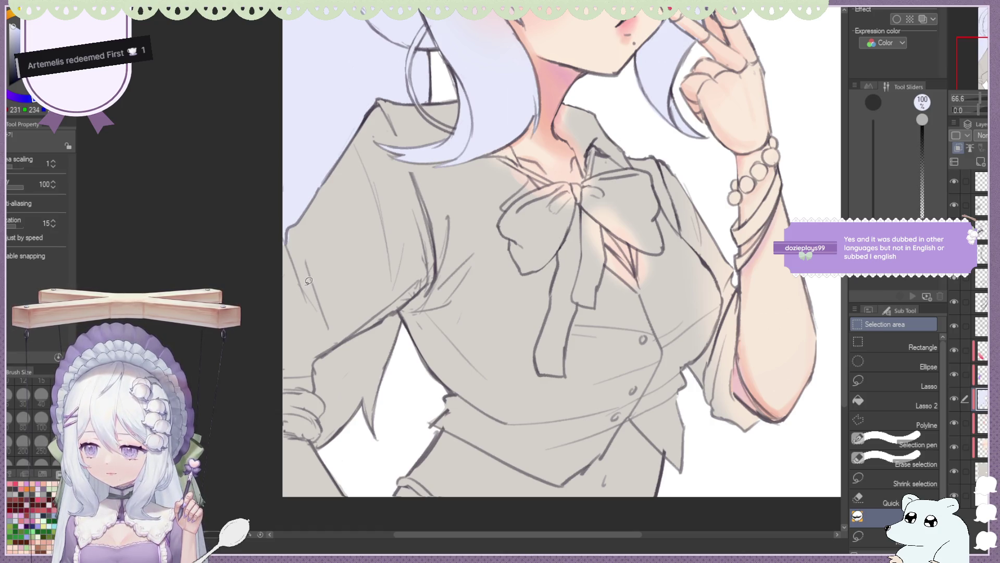
Trace the gap under the left arm and fill it with the hair's lavender.
left_click_drag(319, 380, 337, 342)
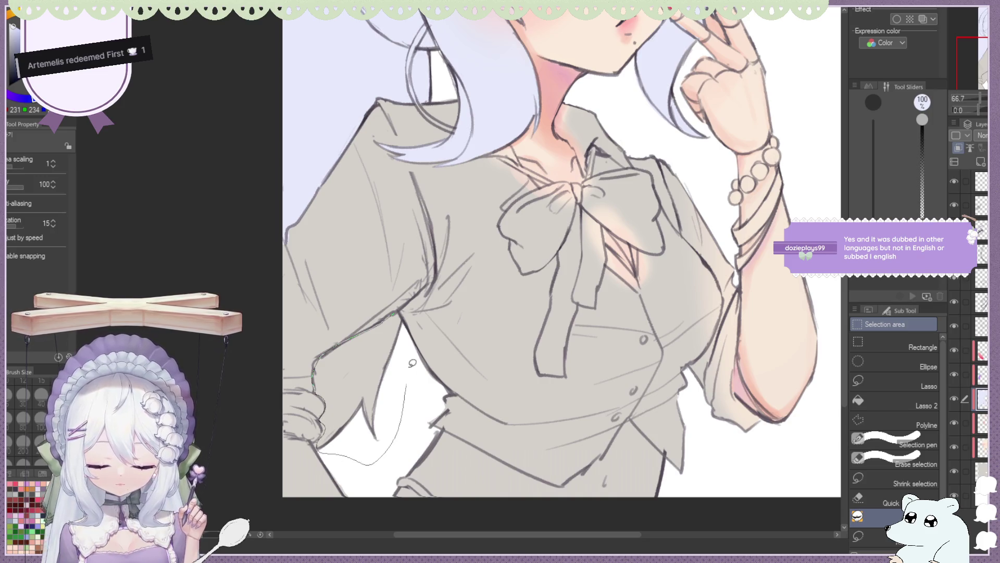
left_click_drag(327, 449, 400, 290)
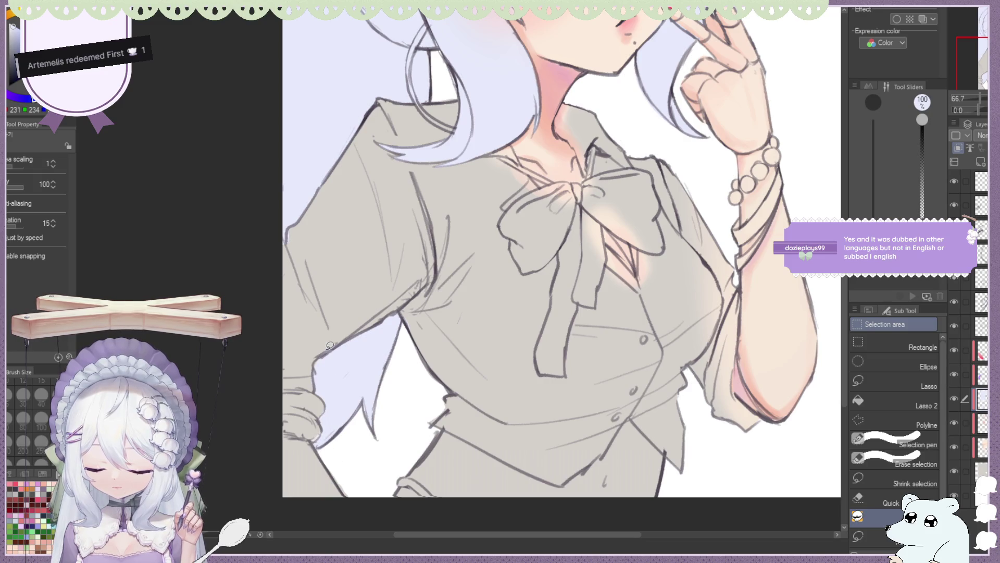
key("e")
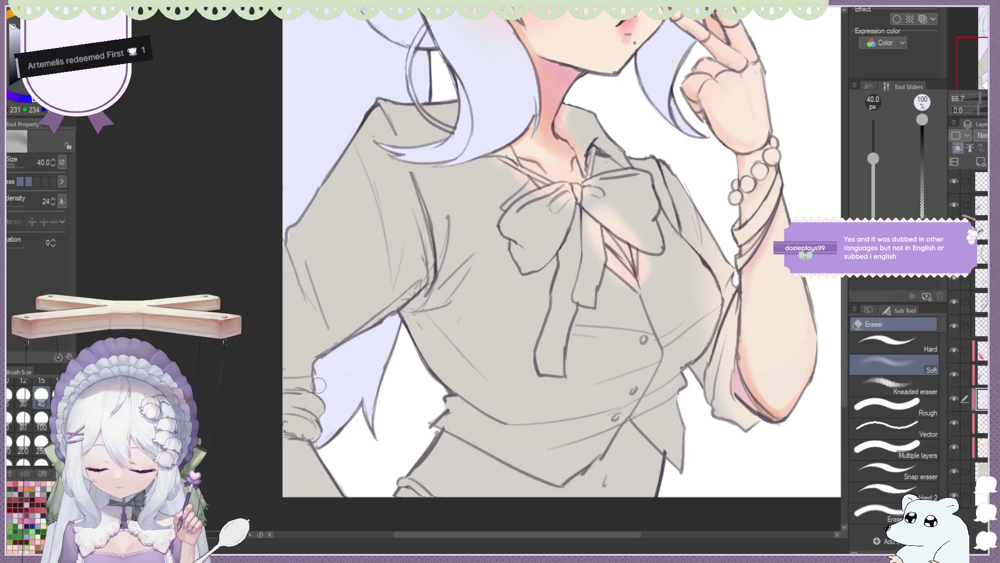
key("m")
scroll(332, 114, "down", 5)
scroll(556, 226, "up", 2)
scroll(402, 149, "up", 3)
scroll(402, 149, "down", 2)
scroll(399, 145, "down", 1)
scroll(397, 143, "up", 1)
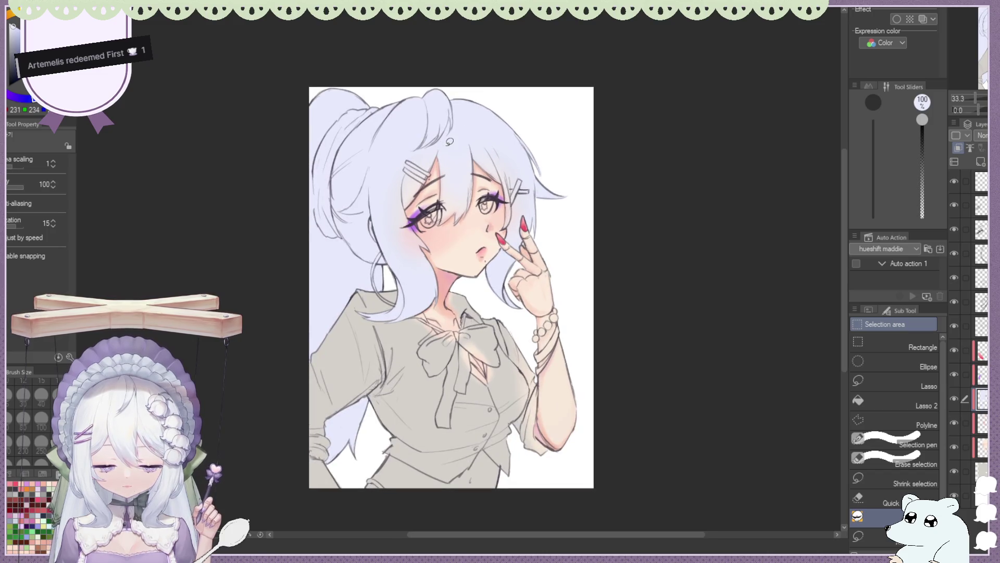
scroll(449, 141, "down", 2)
scroll(448, 146, "down", 1)
scroll(445, 156, "down", 1)
scroll(440, 178, "up", 4)
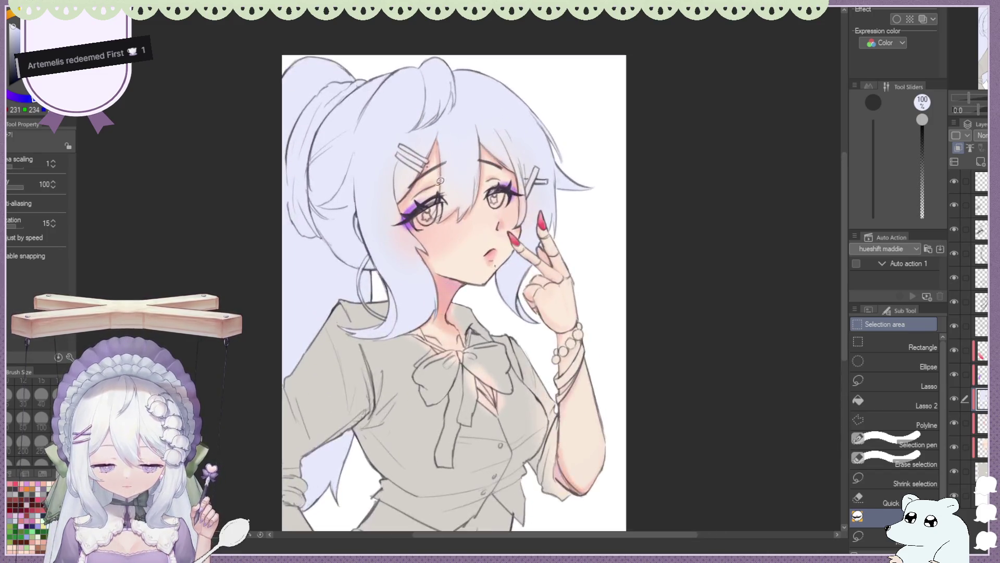
scroll(440, 178, "up", 2)
left_click(982, 374)
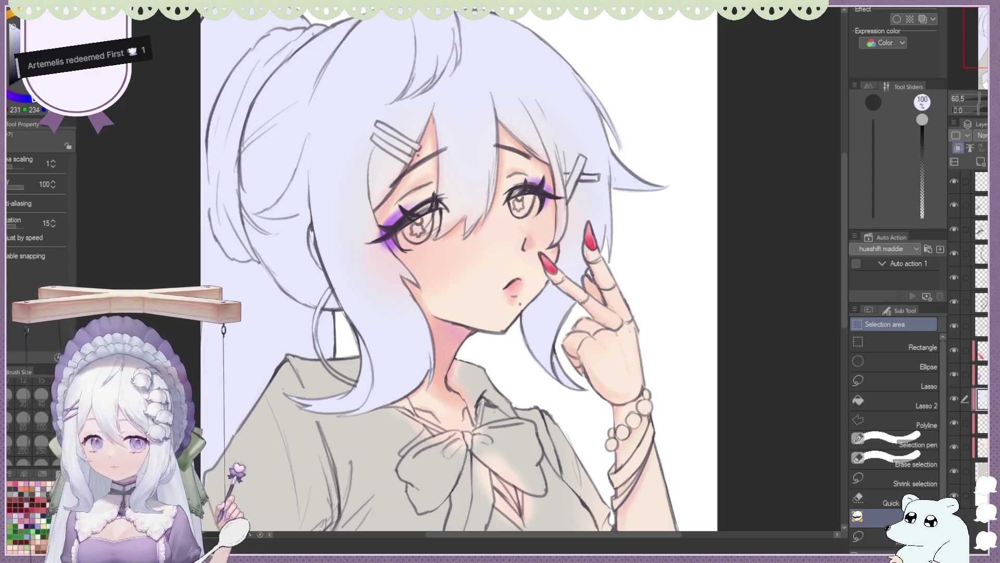
left_click(981, 448)
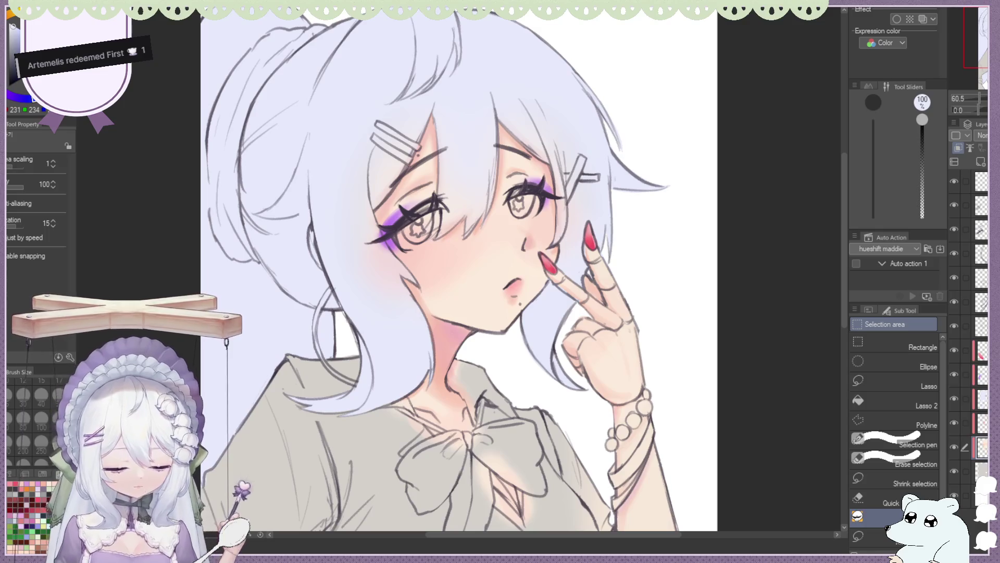
left_click(982, 400)
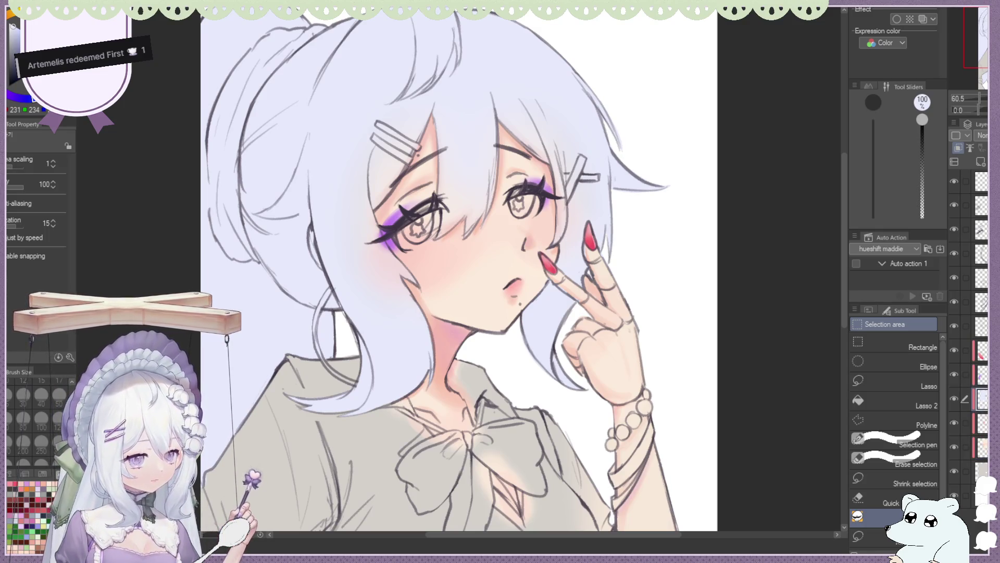
scroll(369, 165, "down", 4)
scroll(369, 165, "up", 1)
scroll(368, 165, "down", 1)
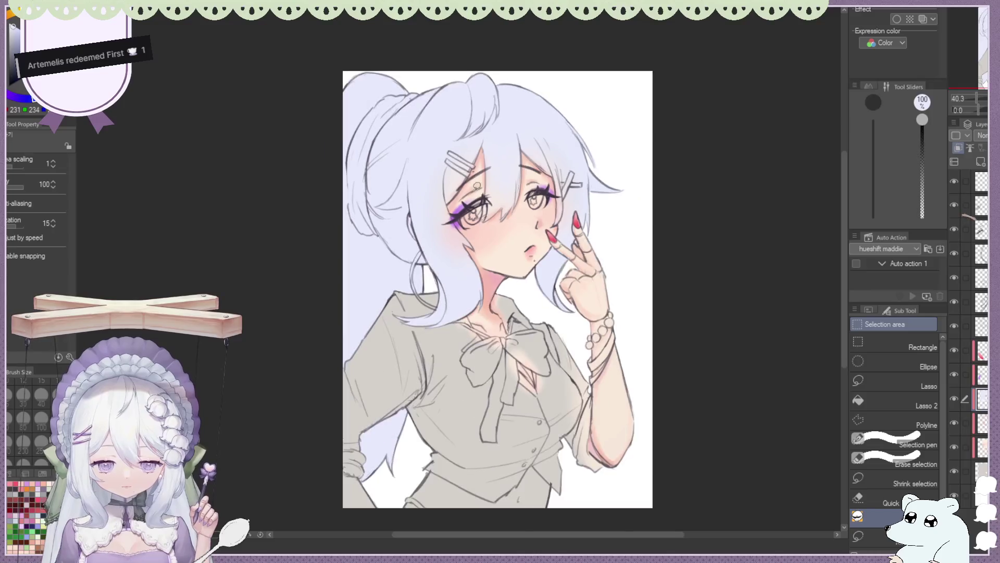
scroll(369, 165, "down", 2)
scroll(369, 165, "down", 3)
key("h")
key("h")
key("h")
key("h")
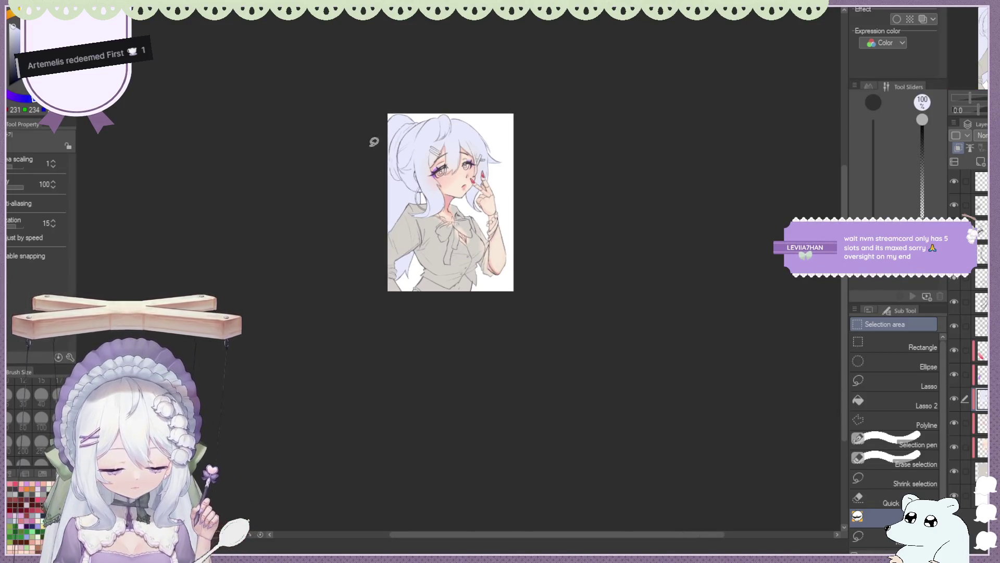
Zoom in and lasso-fill a darker lavender shadow on the inner side of the ponytail.
scroll(374, 142, "up", 1)
scroll(374, 141, "up", 3)
scroll(374, 142, "down", 1)
scroll(489, 110, "up", 1)
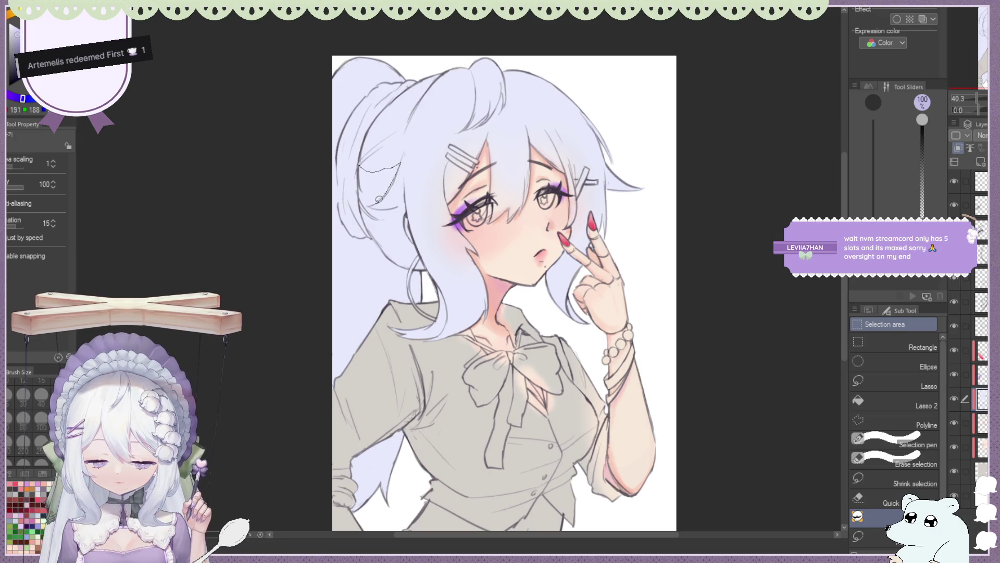
mouse_move(368, 206)
left_mouse_down()
mouse_move(404, 201)
mouse_move(410, 263)
mouse_move(374, 232)
mouse_move(404, 263)
mouse_move(378, 207)
mouse_move(397, 173)
left_mouse_up()
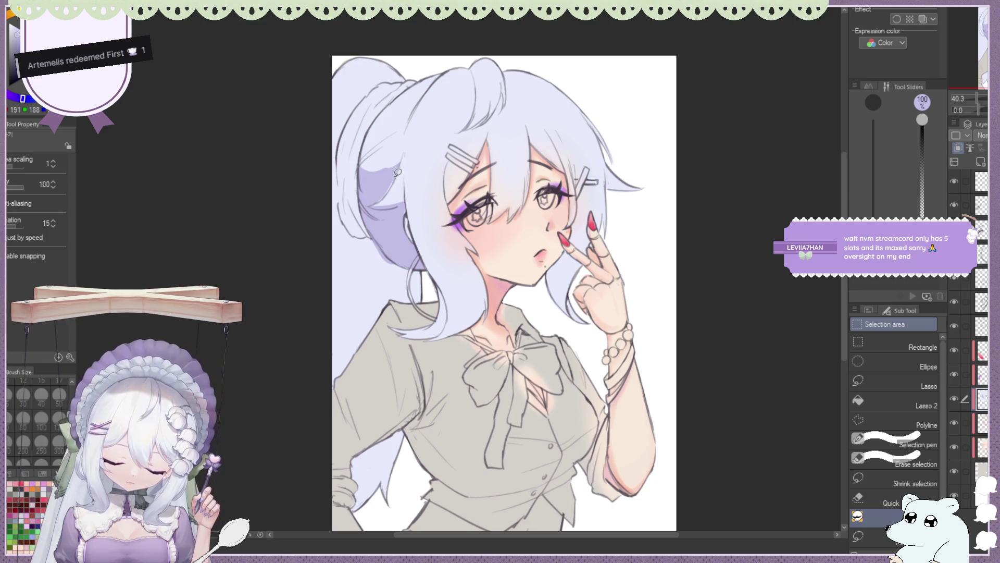
scroll(397, 173, "up", 5)
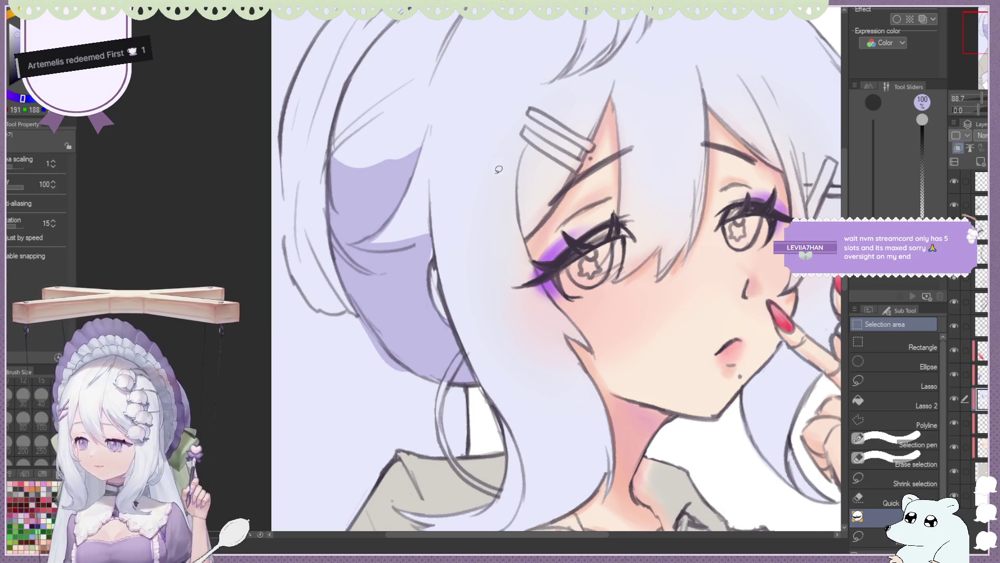
Erase the ponytail's darker shadow with the Hard eraser at size 100.
scroll(499, 169, "down", 3)
scroll(499, 169, "up", 2)
key("e")
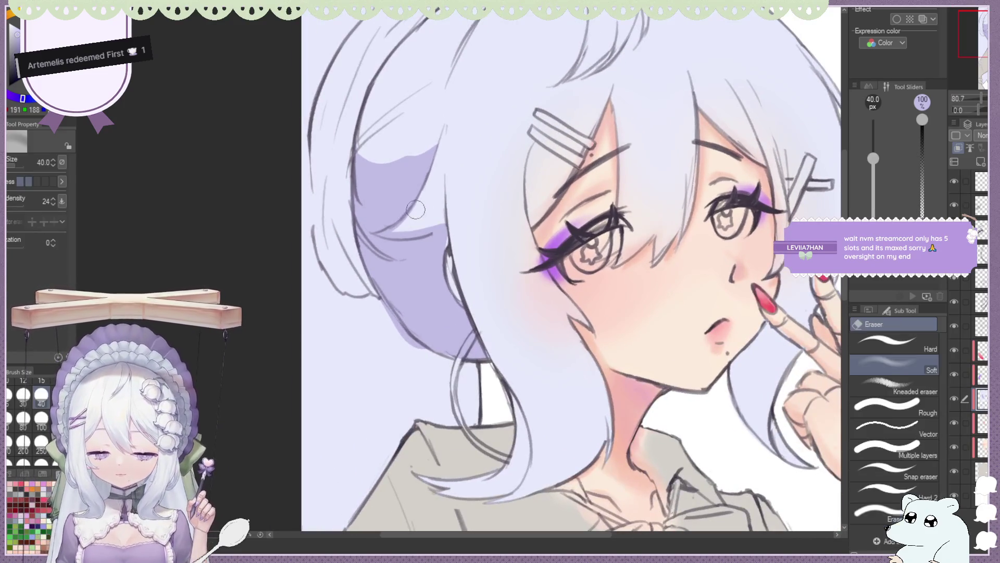
left_click(918, 342)
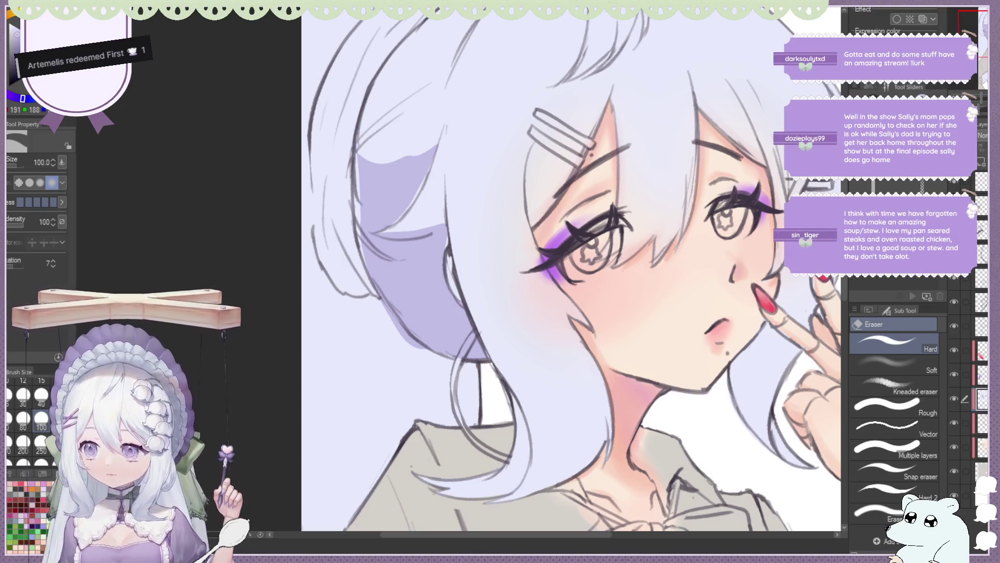
left_click_drag(459, 326, 386, 167)
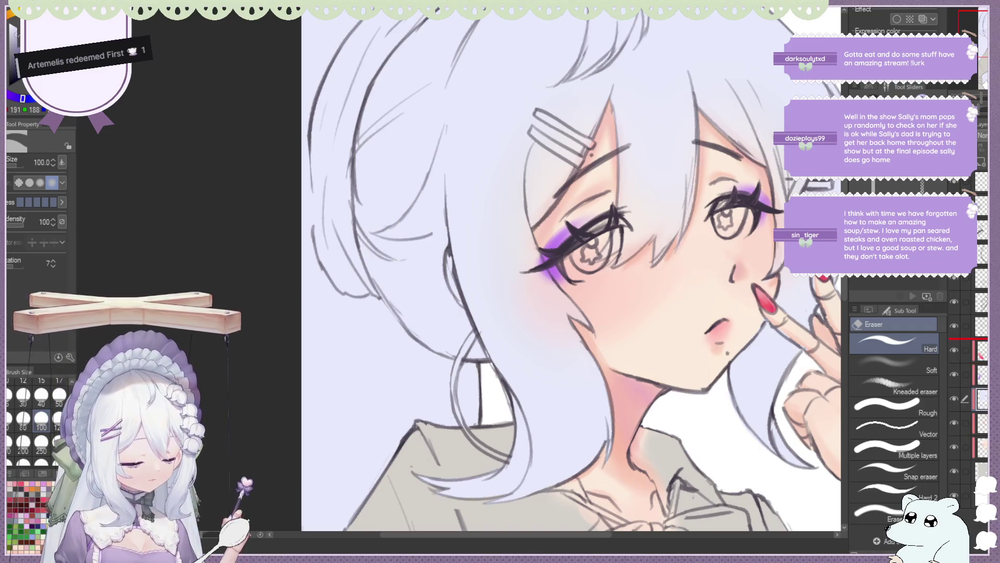
Check the layer above, return to the previous layer, and zoom out then back in on the face.
left_click(979, 350)
key("alt+bracketleft")
key("alt+bracketleft")
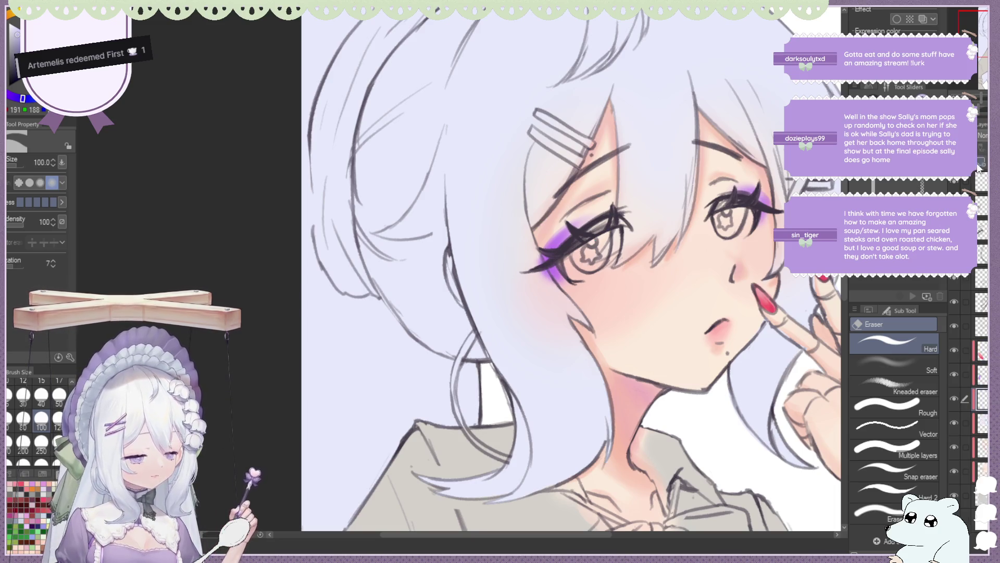
key("ctrl+0")
key("ctrl+plus")
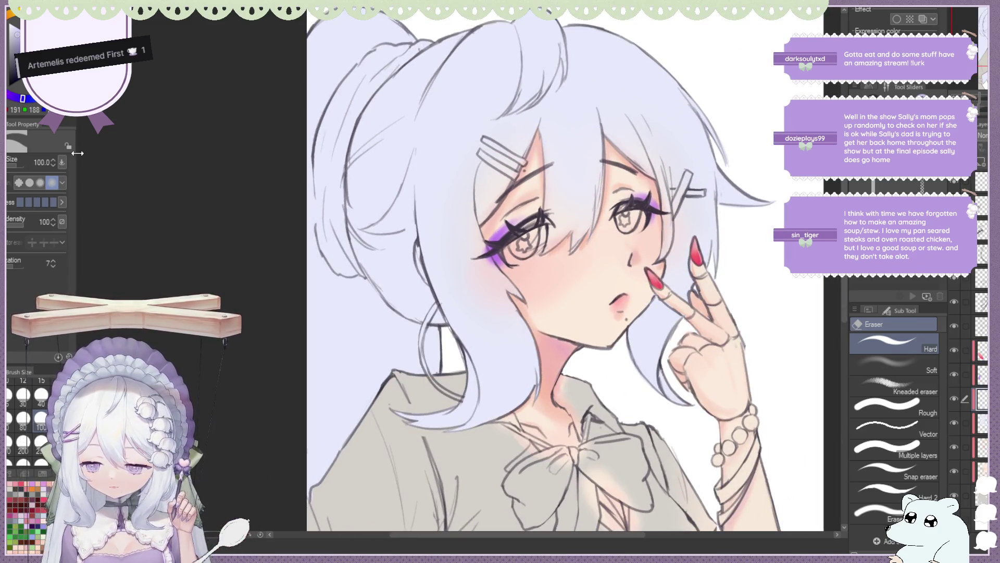
Step through the layers and sample the skin tone near the mouth.
key("m")
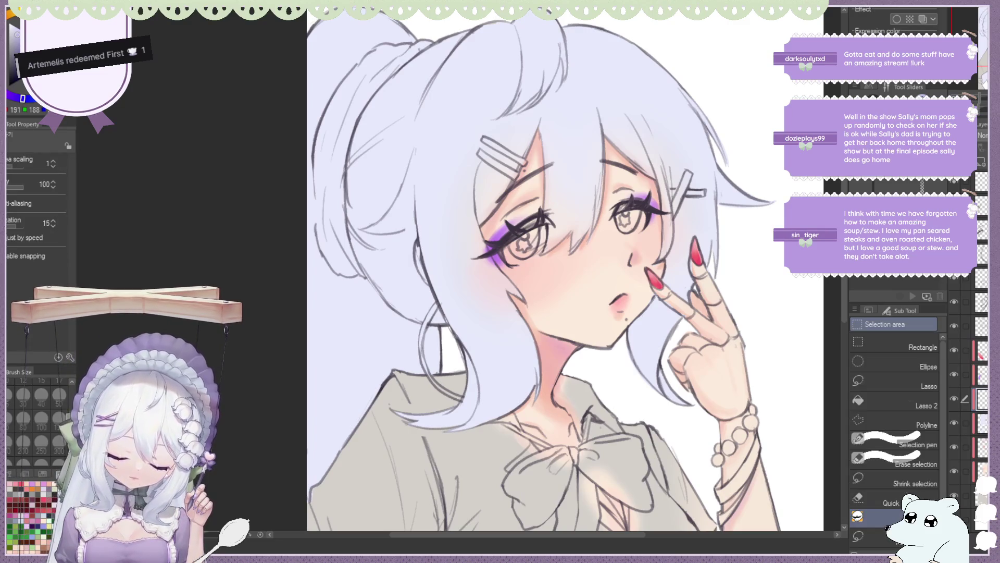
key("alt+bracketleft")
key("alt+bracketleft")
key("alt+bracketleft")
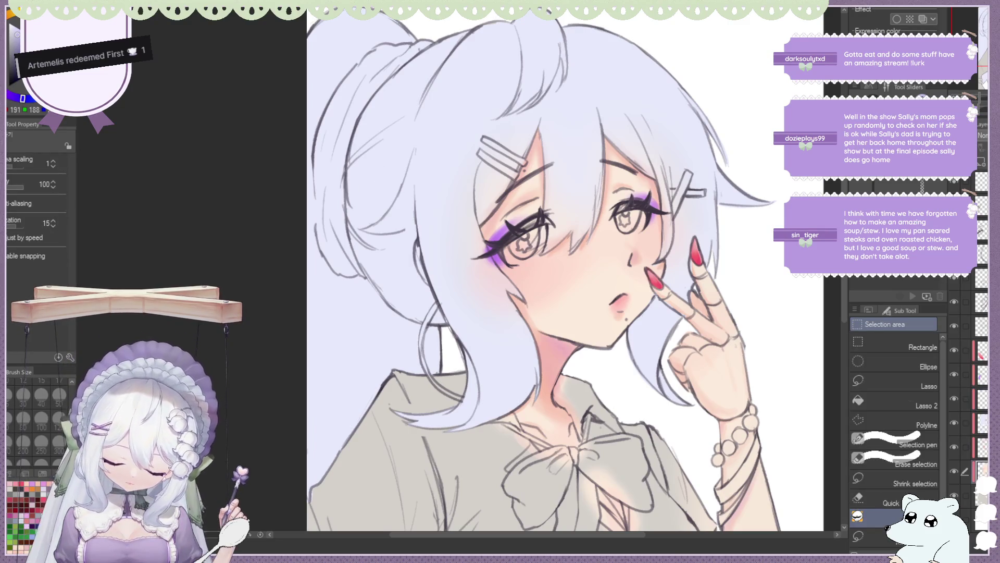
key("alt+bracketright")
key("alt+bracketright")
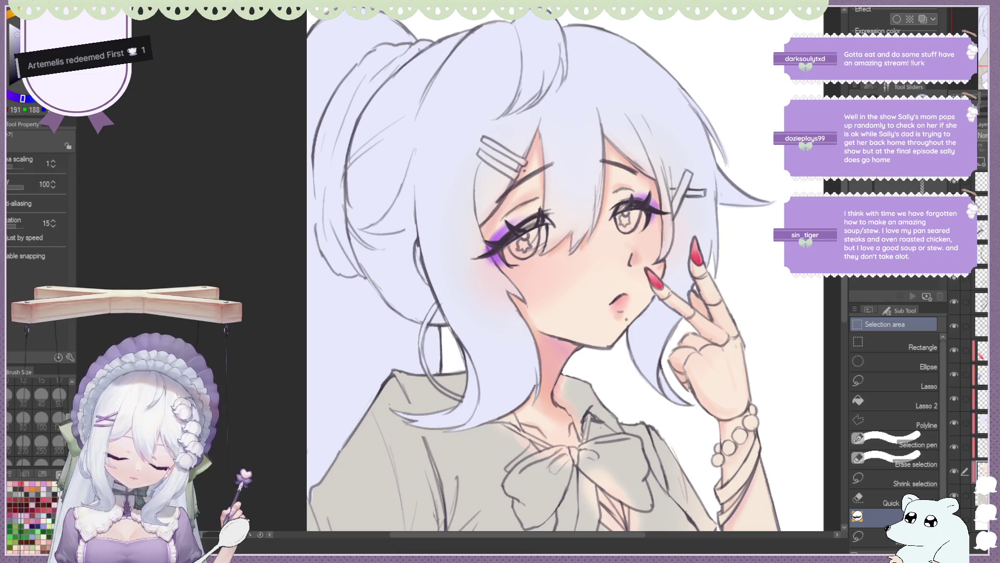
key("e")
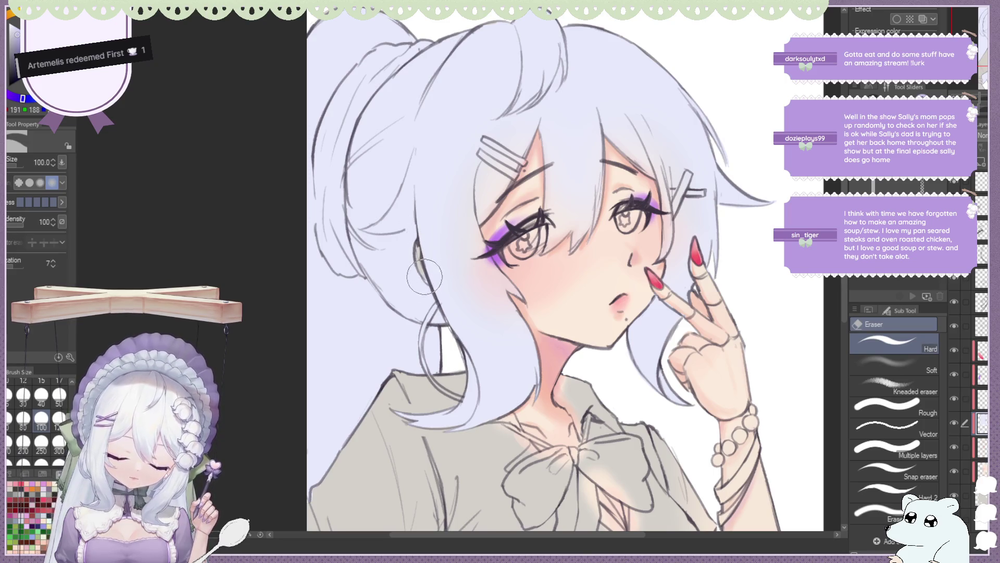
left_click(594, 314, "alt")
Make a lower layer active and switch to the G-pen at size 12.
left_click(980, 471)
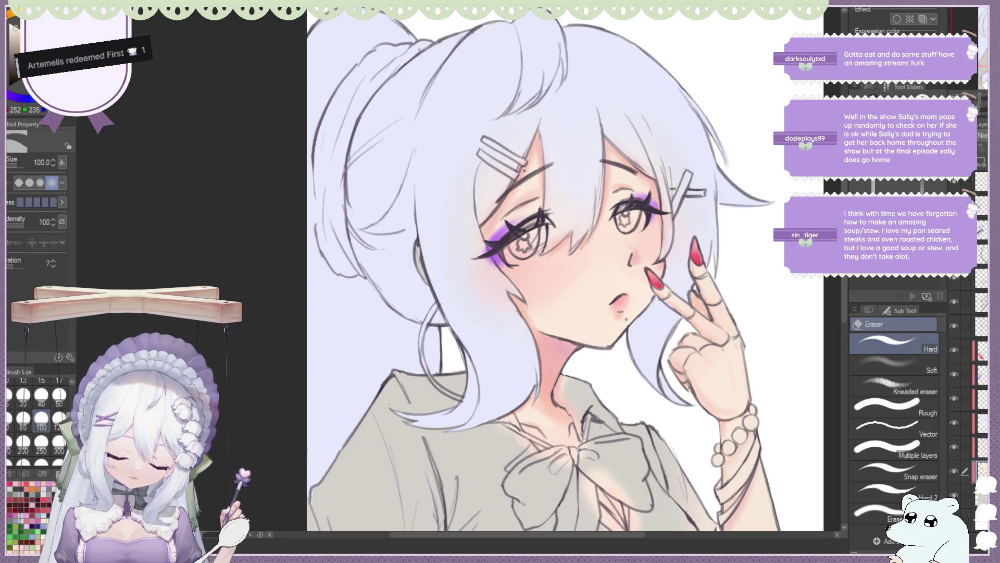
key("b")
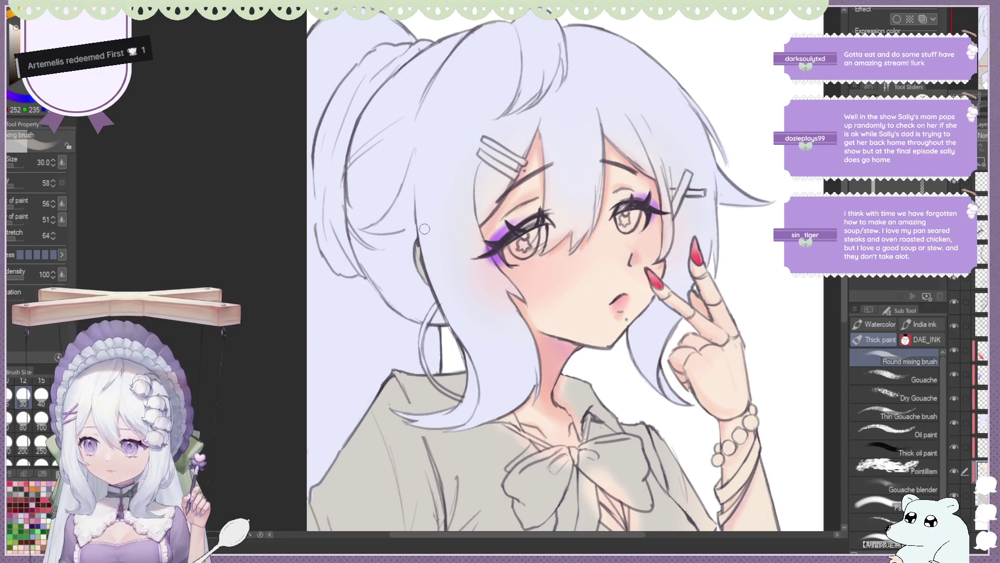
key("m")
key("p")
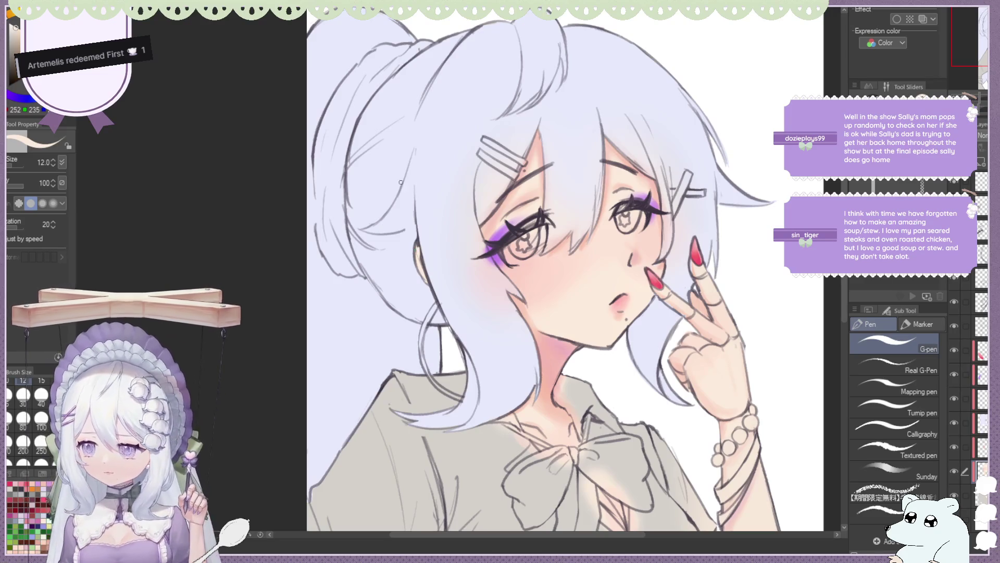
Sample a pinker skin tone from the face.
scroll(452, 239, "up", 1)
left_click(498, 210, "alt")
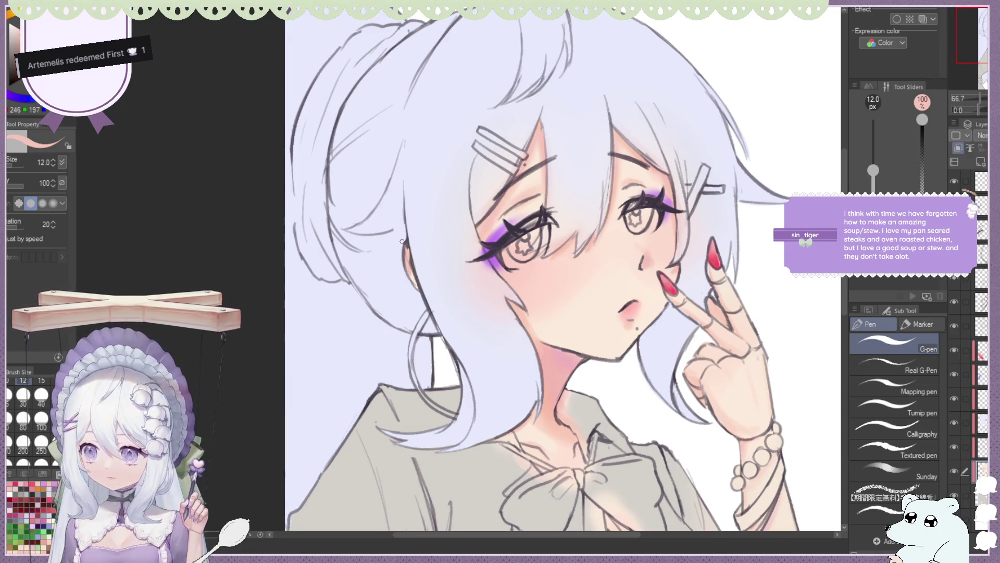
scroll(474, 208, "up", 1)
scroll(480, 230, "up", 1)
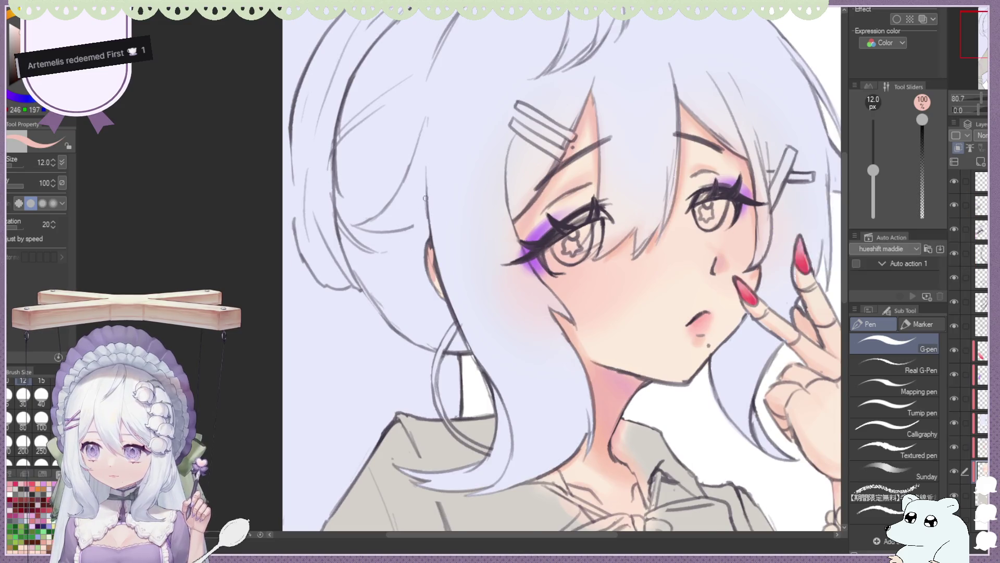
scroll(487, 249, "up", 1)
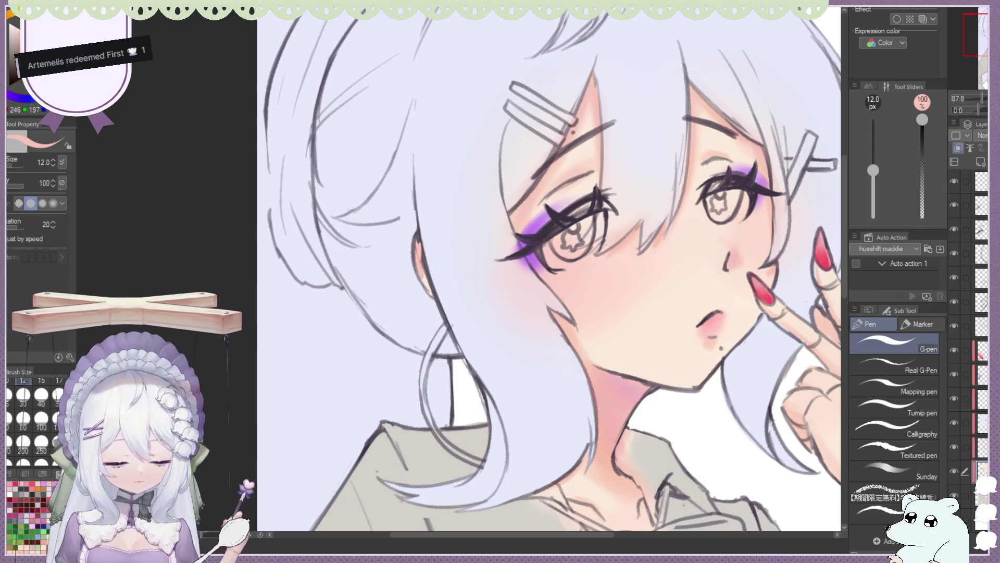
Make a higher layer active, pick lavender as the drawing colour, and switch to the Lasso selection.
left_click(964, 401)
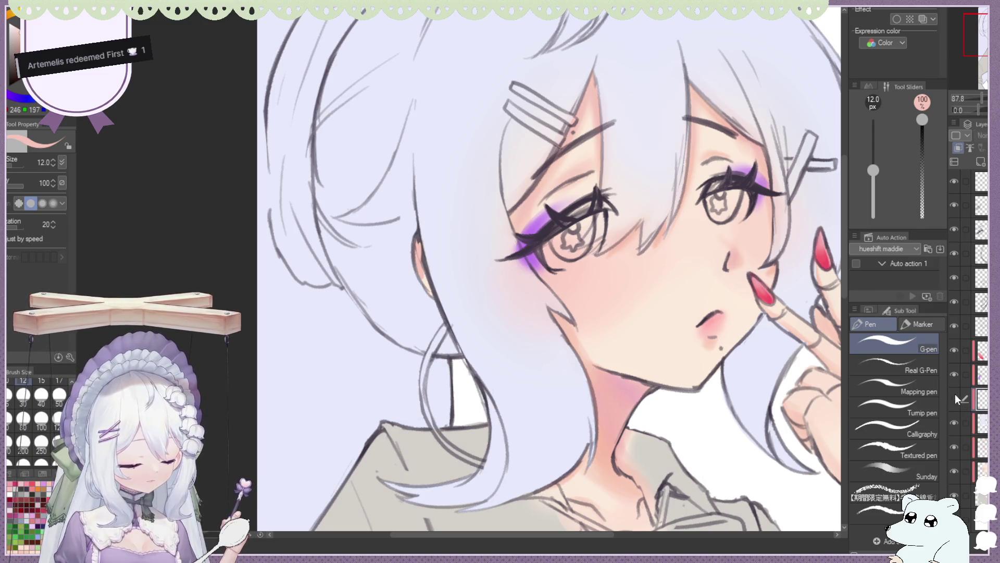
left_click(313, 396, "alt")
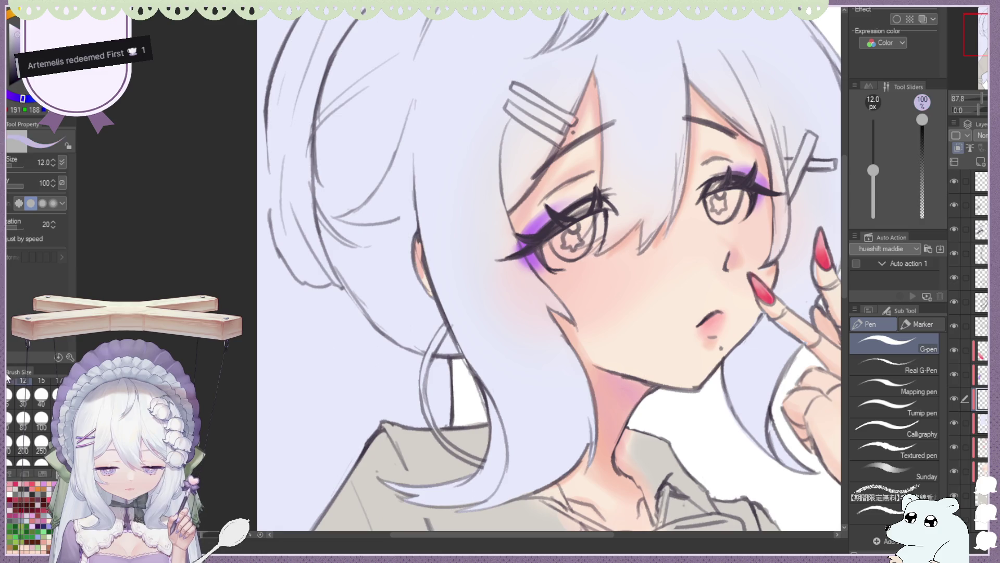
key("m")
scroll(372, 195, "down", 2)
scroll(373, 195, "down", 2)
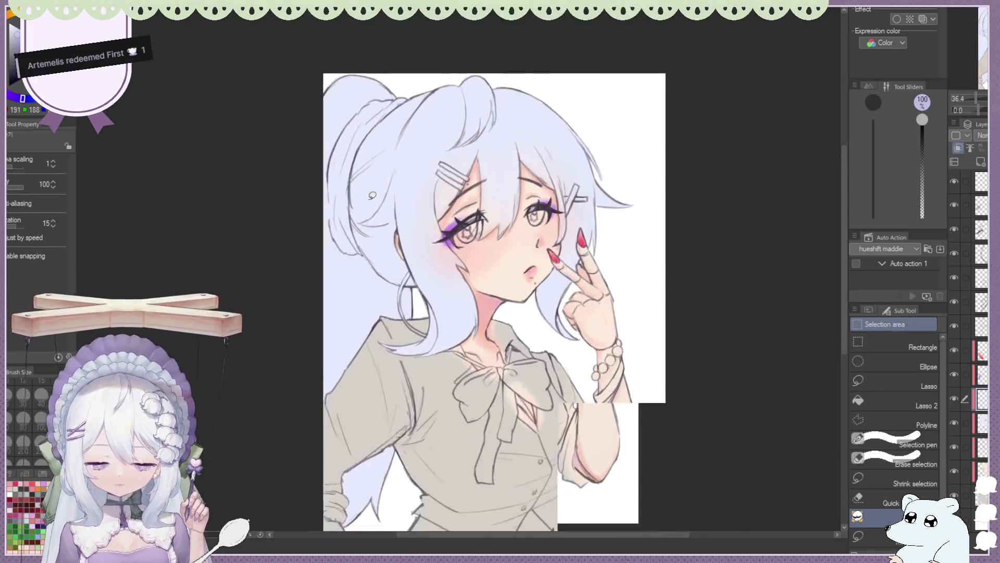
Lasso-fill a lavender shadow in the hair behind the ear, touching up with the eraser.
scroll(373, 195, "up", 1)
mouse_move(359, 230)
left_mouse_down()
mouse_move(397, 226)
mouse_move(359, 229)
mouse_move(415, 293)
mouse_move(364, 211)
left_mouse_up()
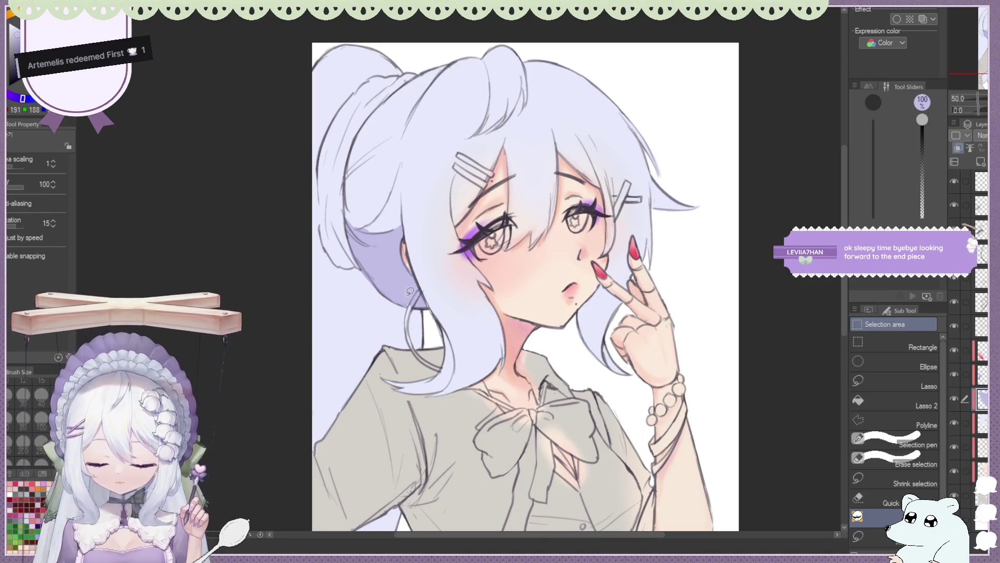
scroll(404, 213, "up", 2)
key("e")
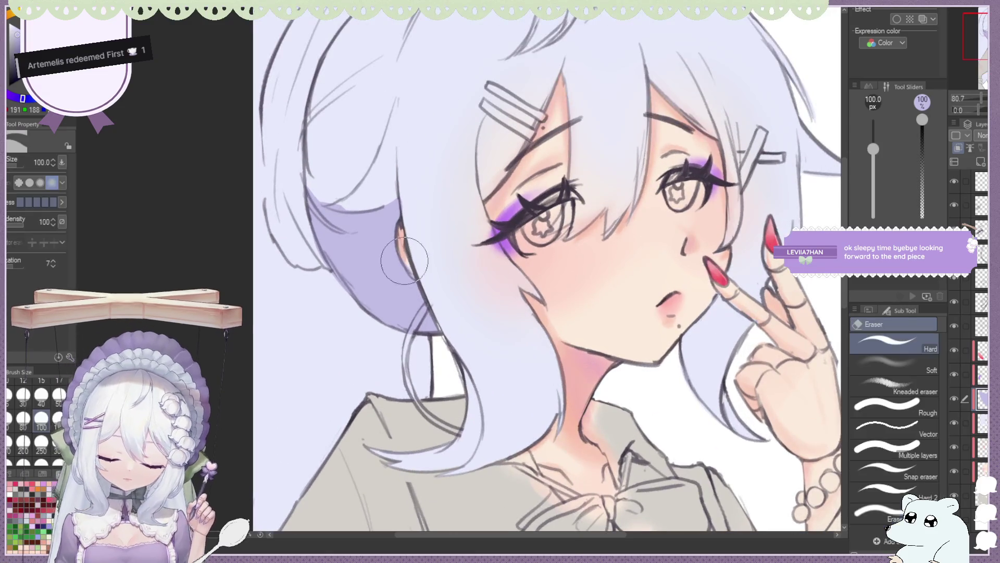
key("m")
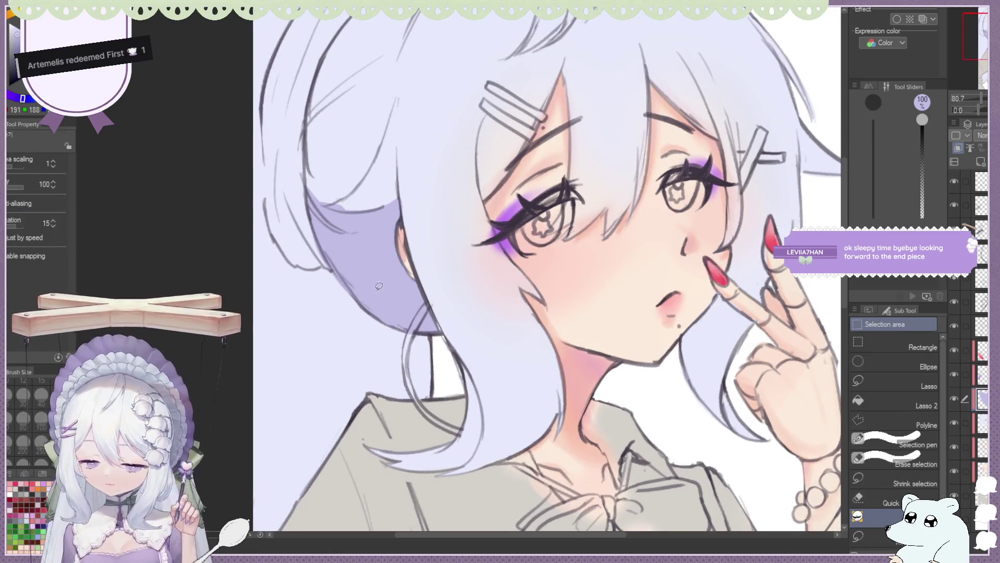
scroll(375, 283, "down", 2)
key("e")
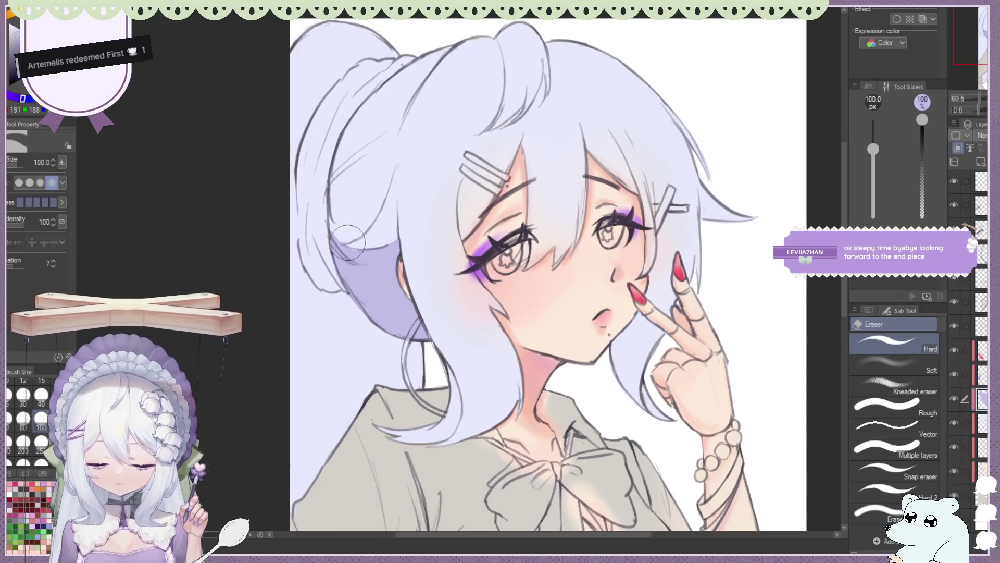
key("m")
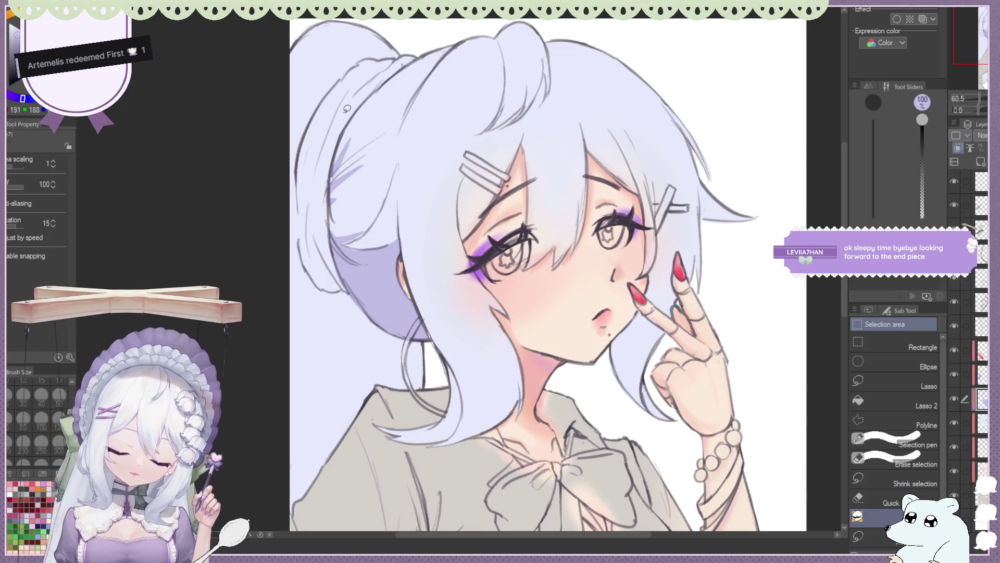
scroll(349, 141, "down", 5)
scroll(550, 135, "up", 2)
scroll(447, 117, "up", 2)
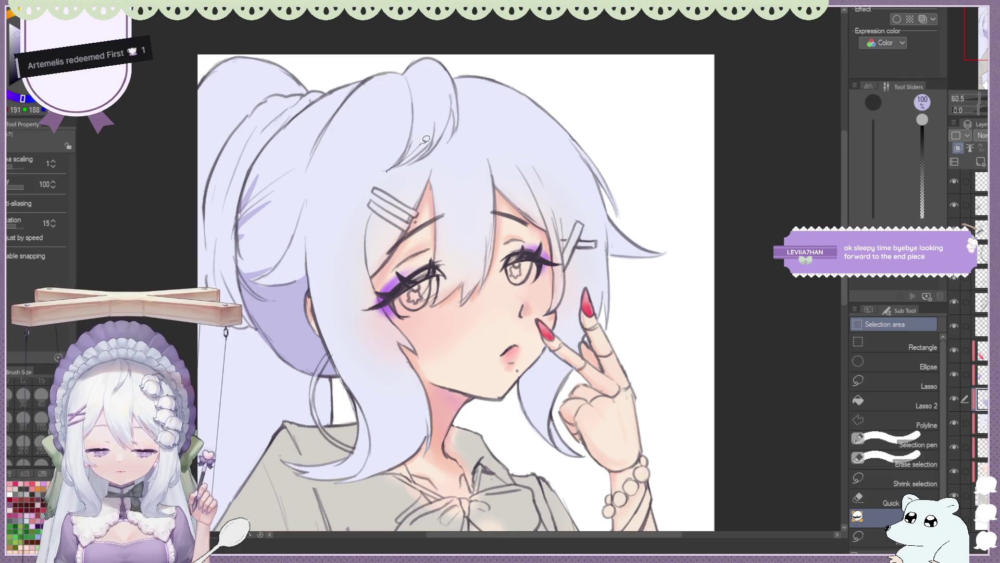
Fill a lavender shadow in the hair near the crown.
left_click_drag(415, 159, 432, 138)
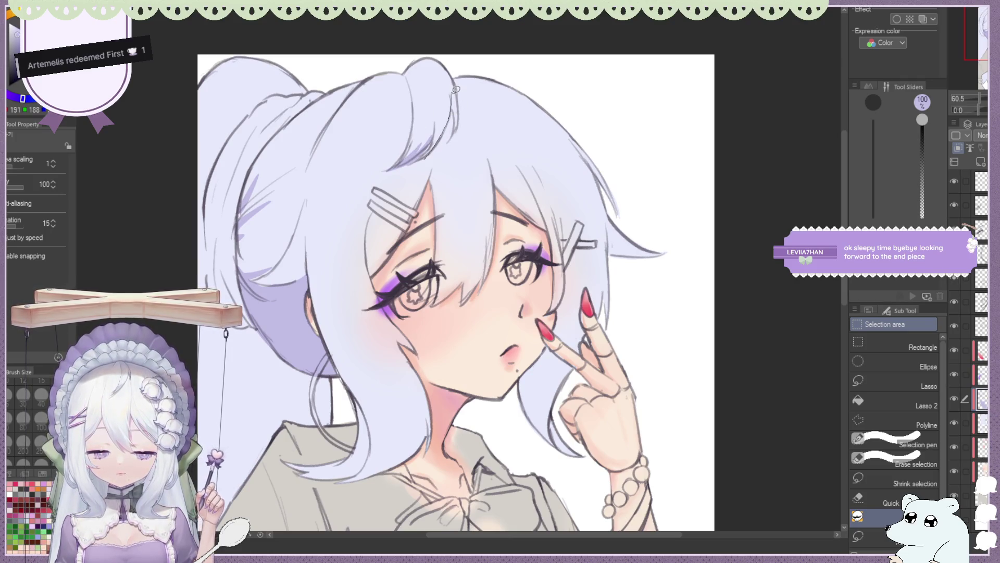
scroll(428, 112, "down", 3)
scroll(427, 112, "up", 4)
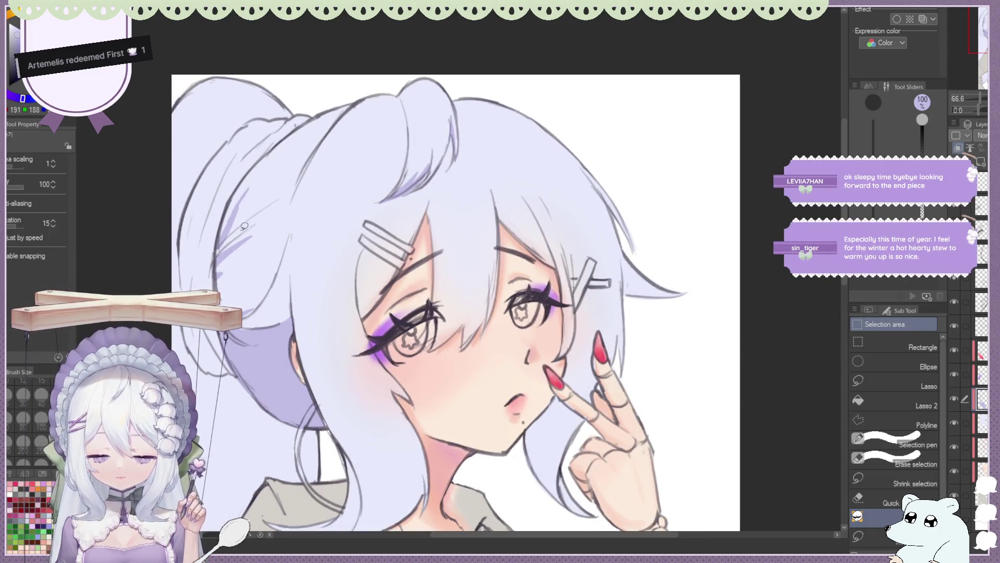
scroll(275, 157, "down", 2)
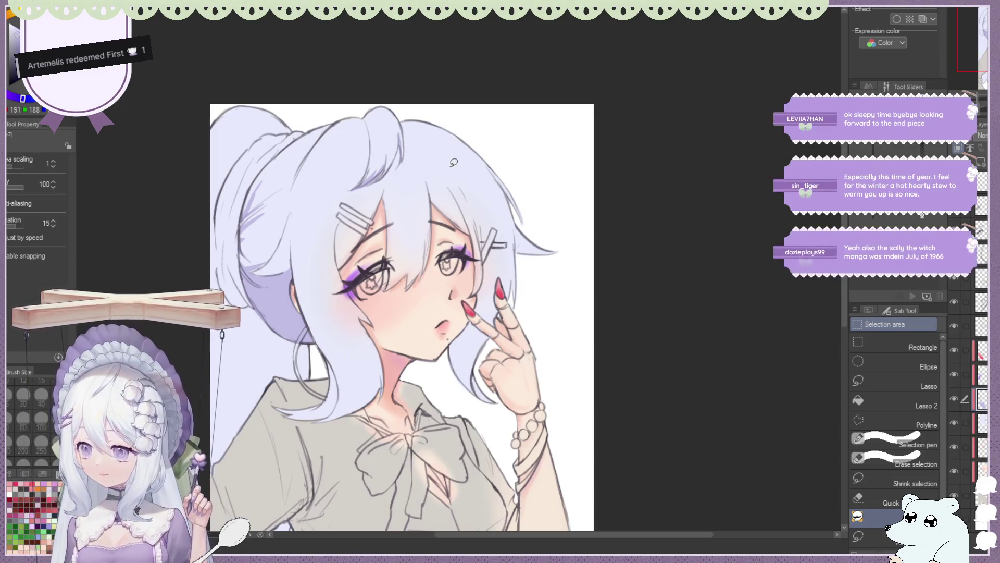
scroll(442, 164, "down", 1)
scroll(442, 164, "down", 1)
scroll(442, 164, "down", 1)
scroll(500, 175, "up", 1)
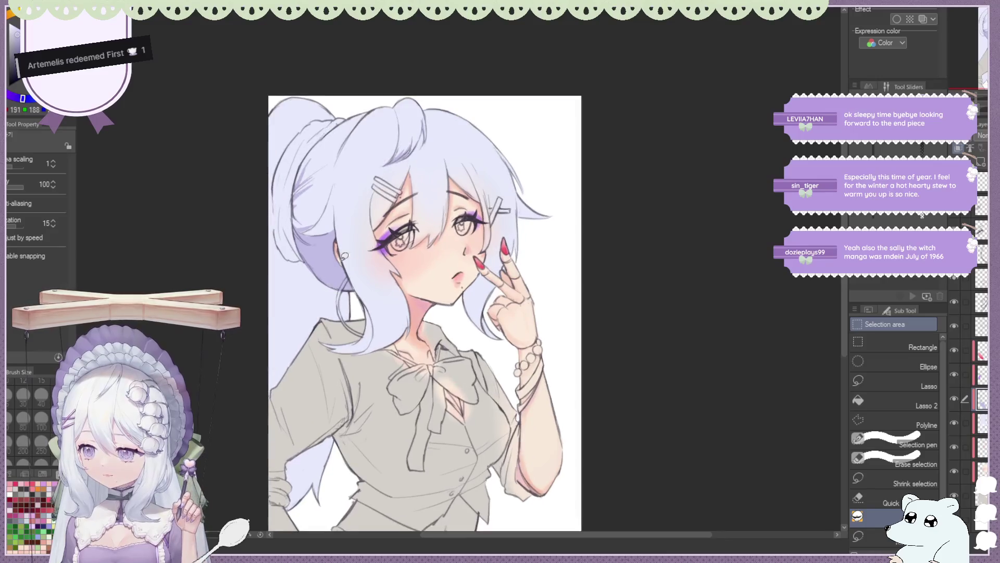
scroll(513, 178, "up", 2)
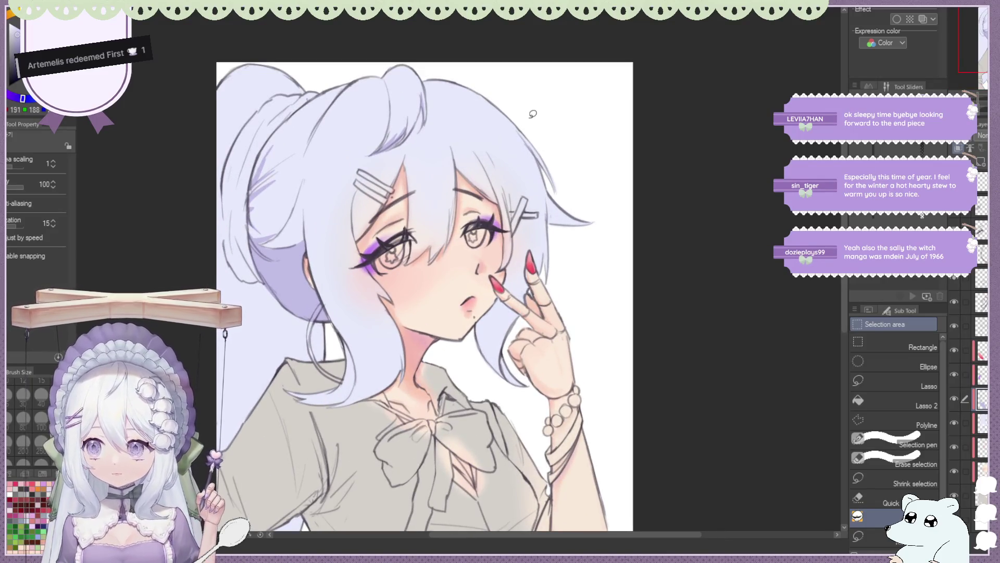
scroll(559, 109, "up", 1)
scroll(559, 109, "up", 1)
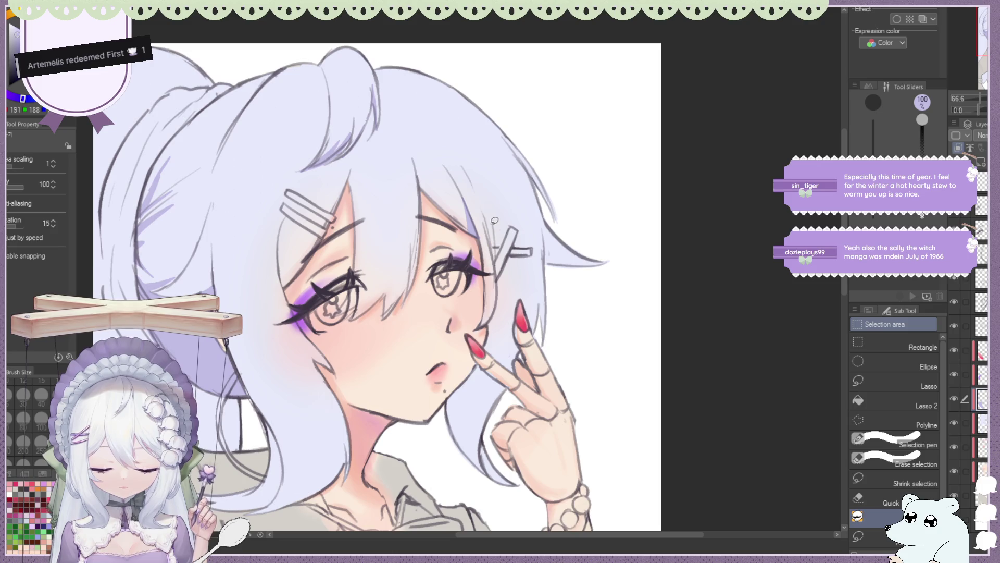
Recentre the view and fill lavender shadows along the strands above the shoulder and near the hand.
left_click_drag(488, 210, 308, 302)
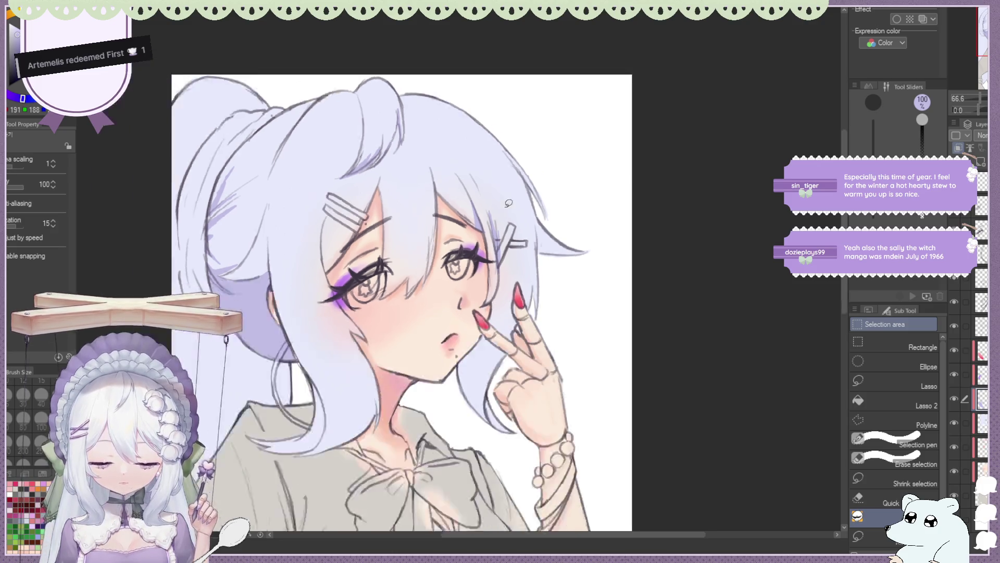
scroll(341, 314, "up", 1)
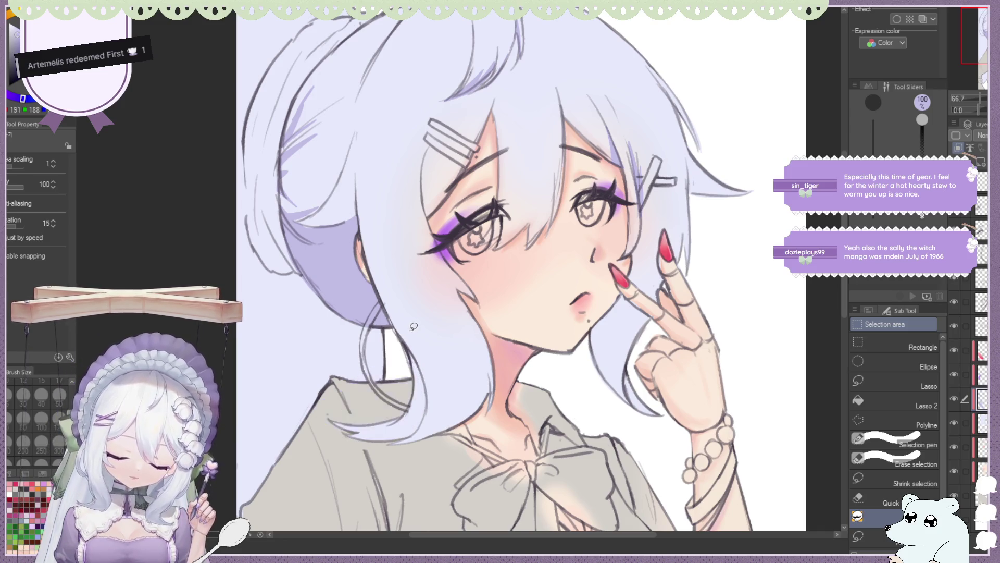
scroll(431, 271, "down", 2)
scroll(410, 284, "left", 1)
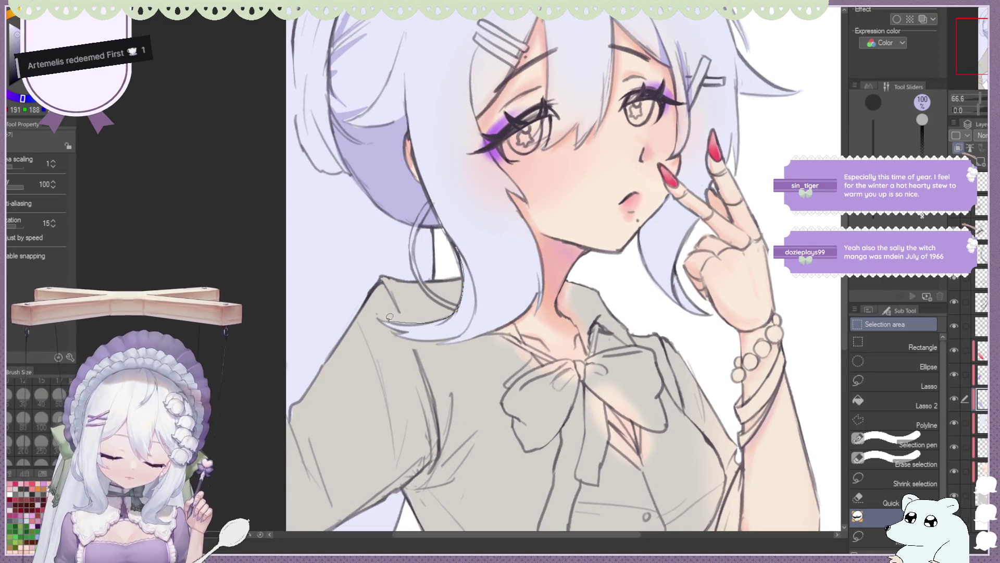
left_click_drag(423, 318, 405, 327)
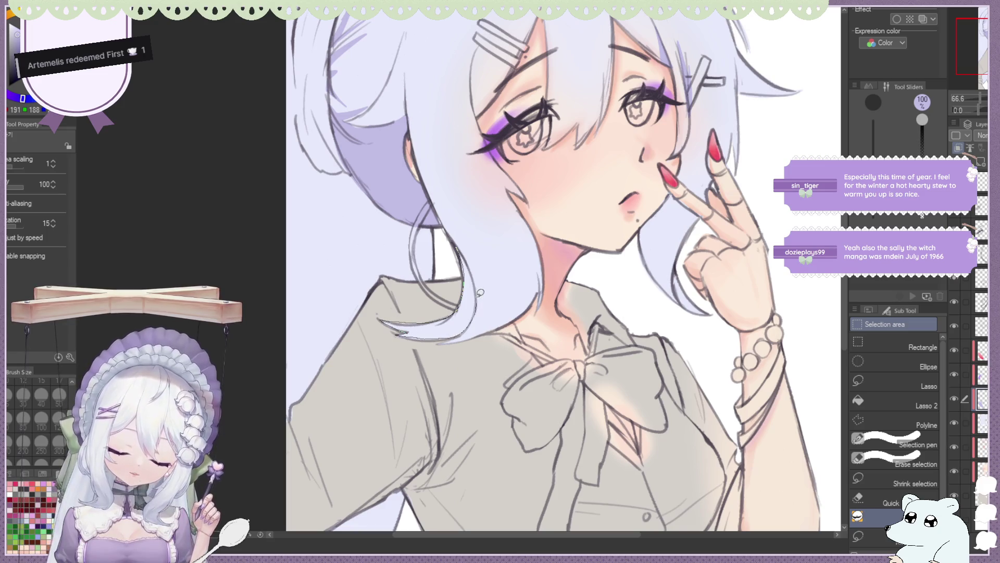
left_click_drag(481, 294, 462, 243)
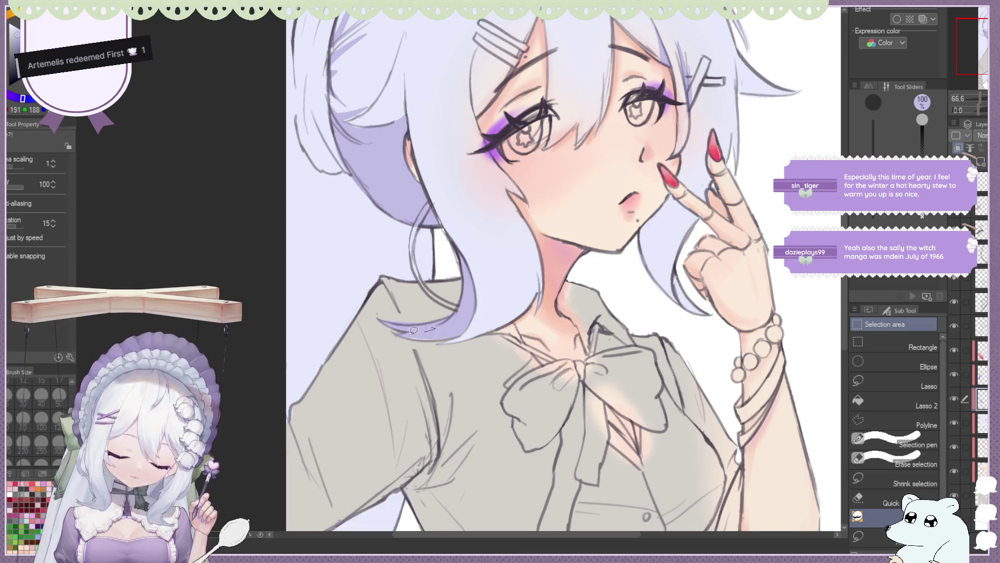
scroll(471, 302, "down", 5)
scroll(411, 306, "up", 7)
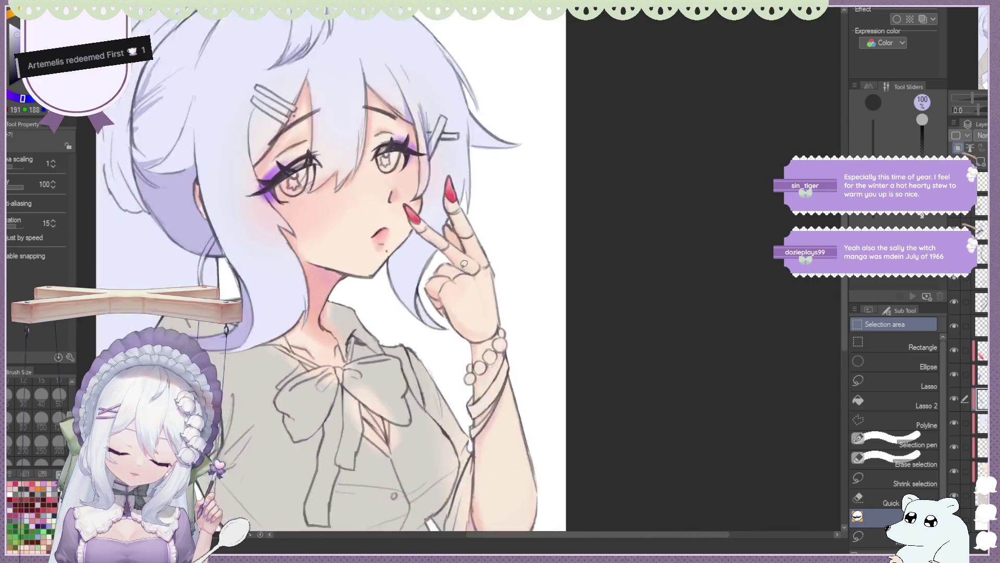
left_click_drag(413, 308, 411, 311)
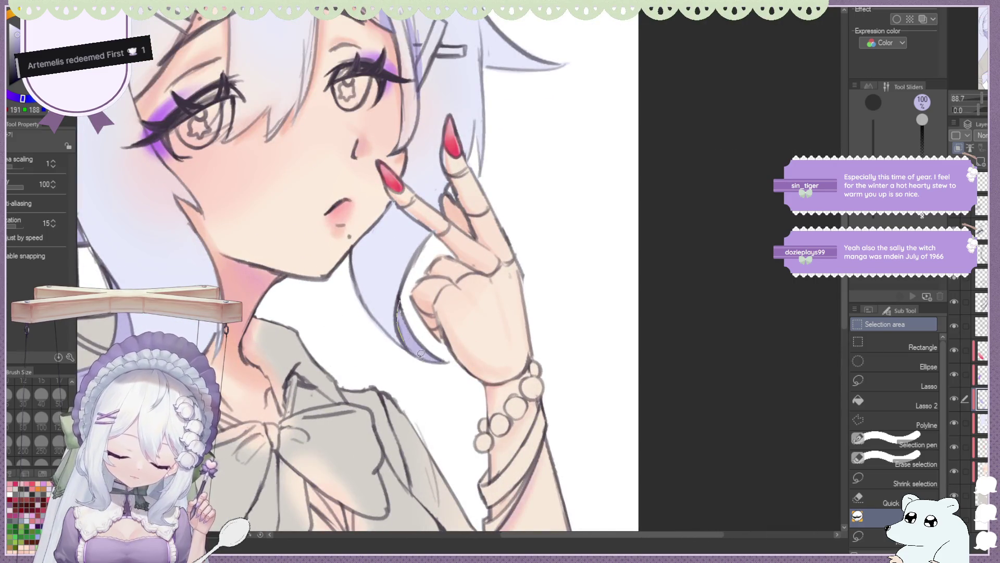
scroll(486, 257, "down", 5)
scroll(338, 205, "up", 3)
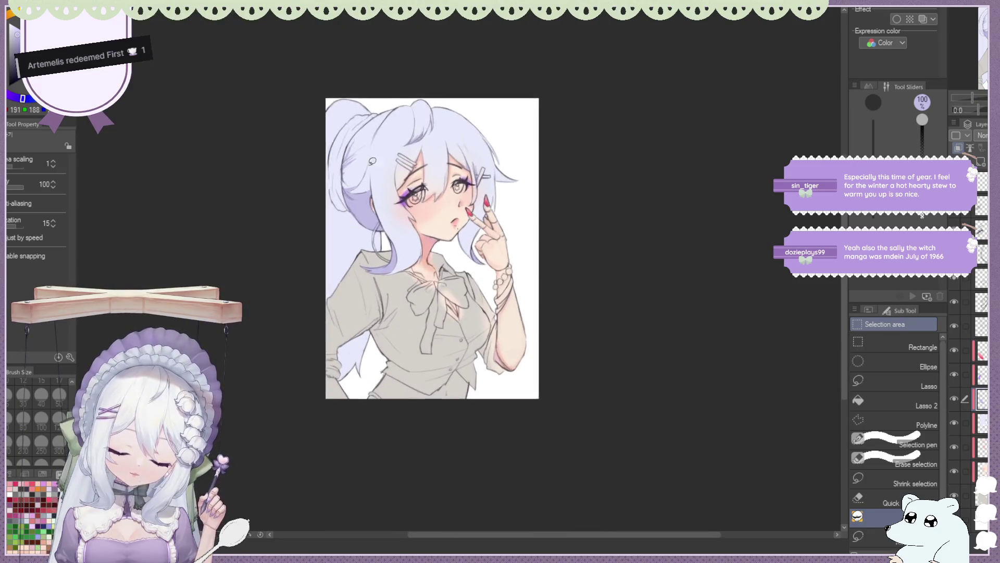
Outline and fill the left ponytail with lavender shadow, extending it up the ponytail.
mouse_move(337, 194)
left_mouse_down()
mouse_move(294, 320)
mouse_move(315, 360)
left_mouse_up()
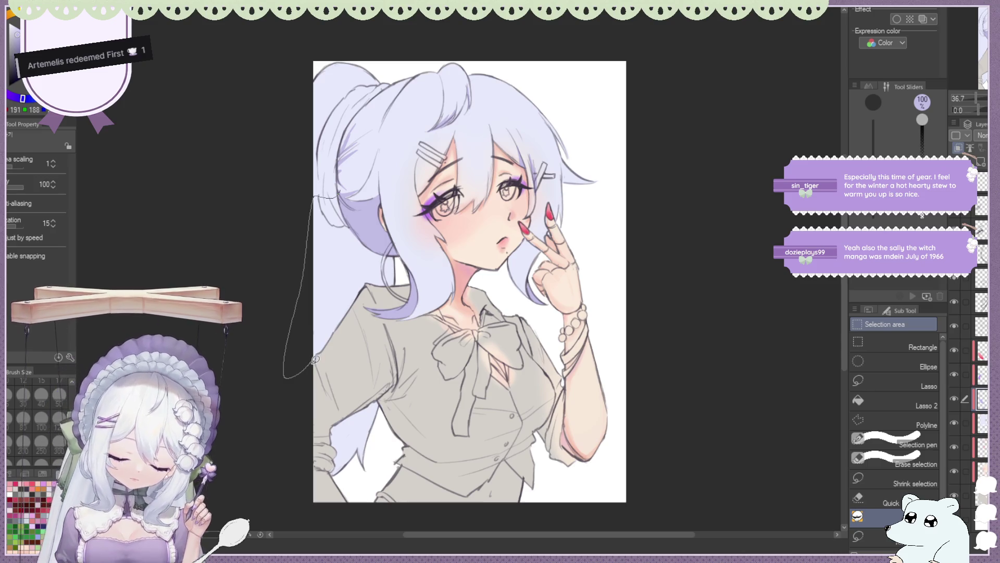
left_click_drag(318, 358, 343, 195)
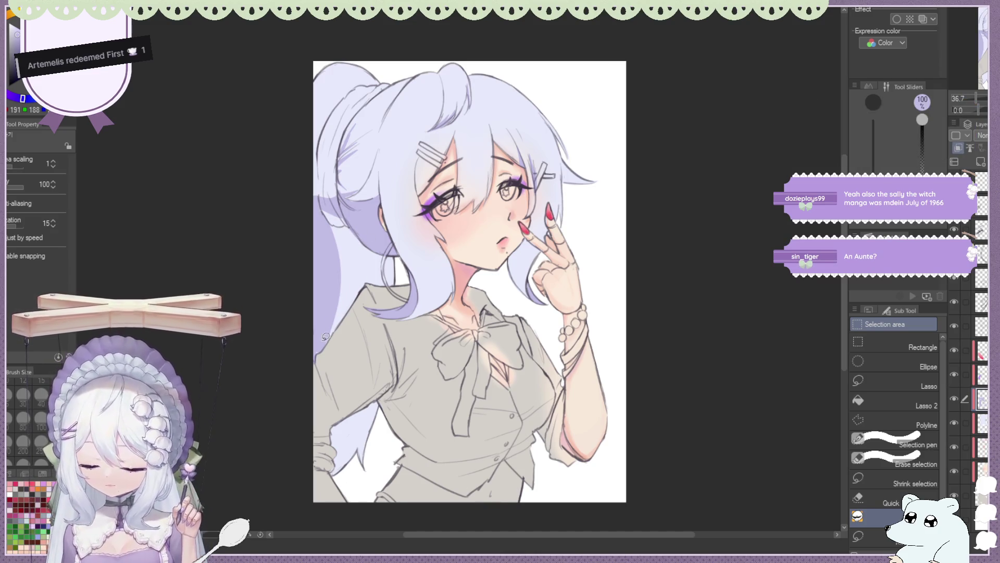
scroll(311, 359, "up", 2)
scroll(311, 360, "up", 1)
left_click_drag(326, 354, 359, 83)
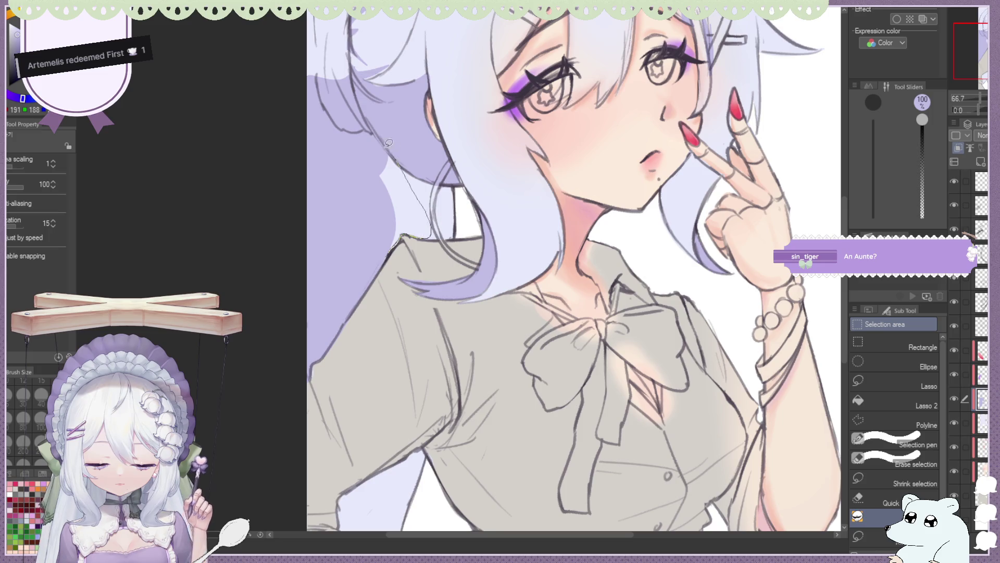
scroll(377, 152, "down", 3)
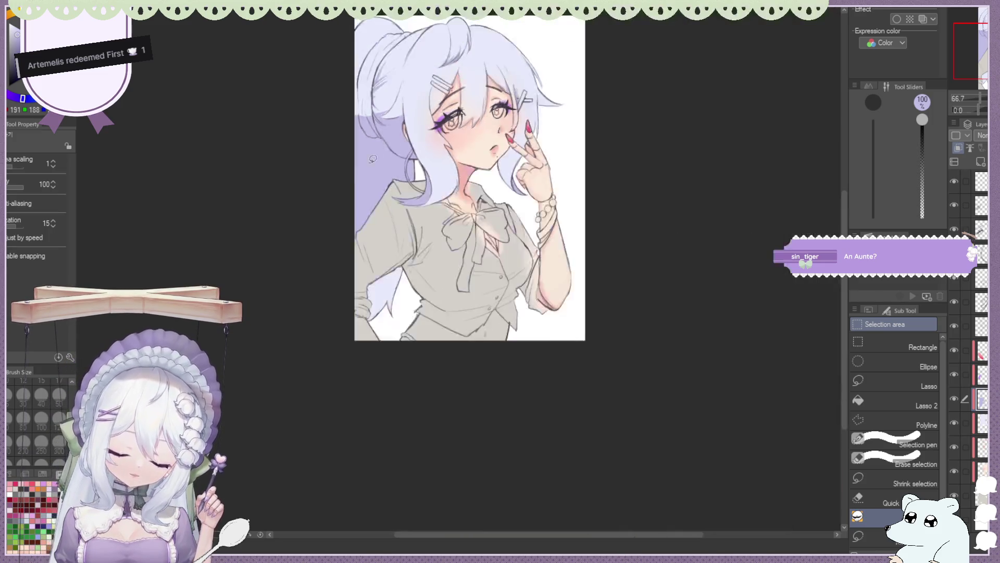
scroll(378, 151, "down", 2)
scroll(363, 212, "up", 3)
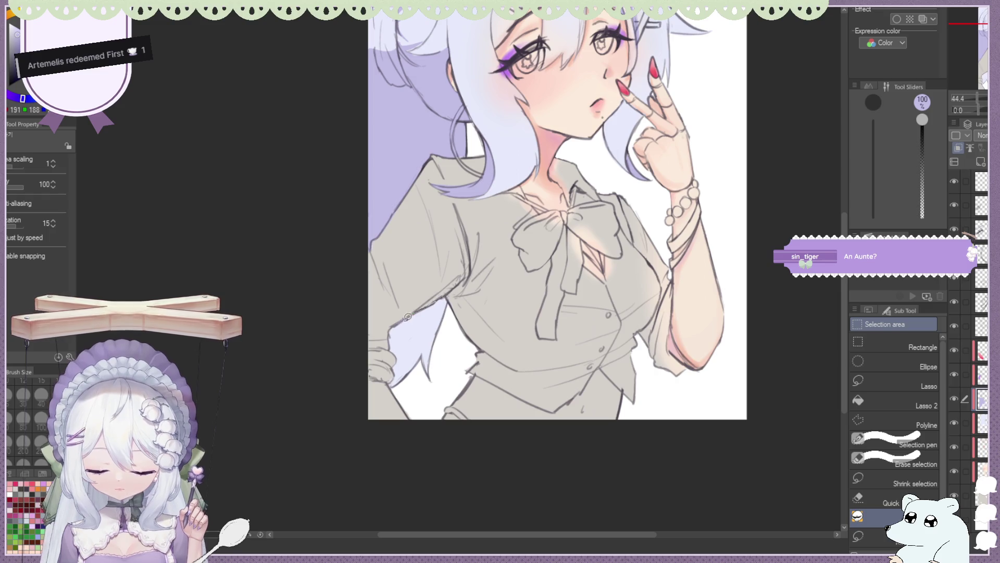
Fill the hair beside the left hip, the light gap by the hair tip, and a small area near the waist.
left_click_drag(436, 363, 430, 364)
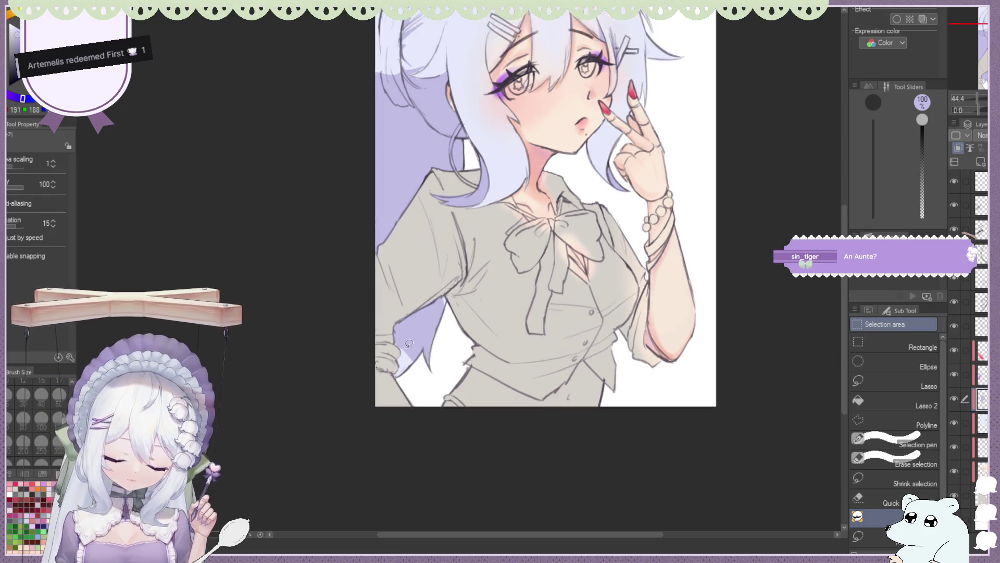
scroll(432, 338, "up", 5)
left_click_drag(516, 204, 522, 157)
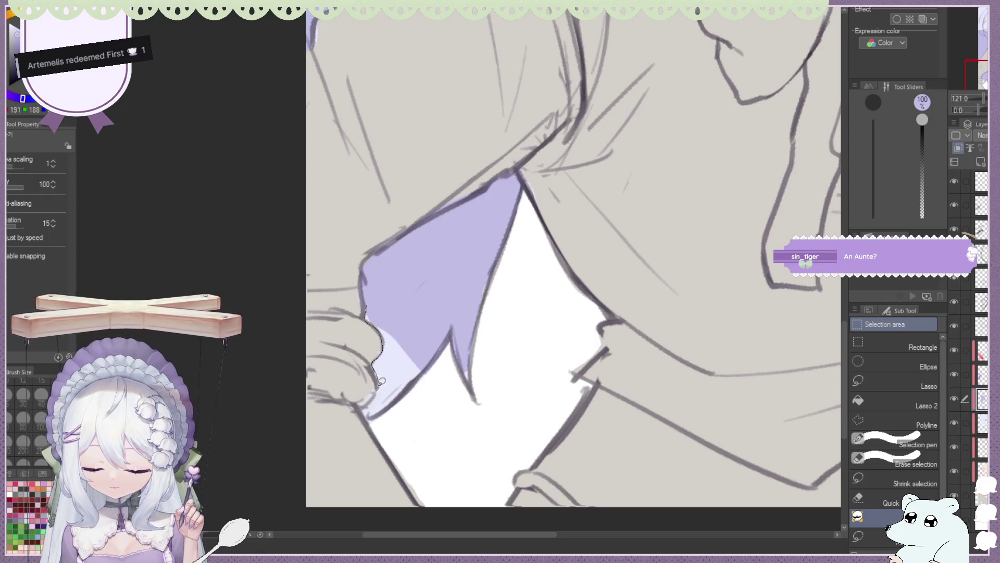
scroll(370, 420, "down", 2)
left_click_drag(485, 325, 371, 422)
scroll(377, 304, "down", 5)
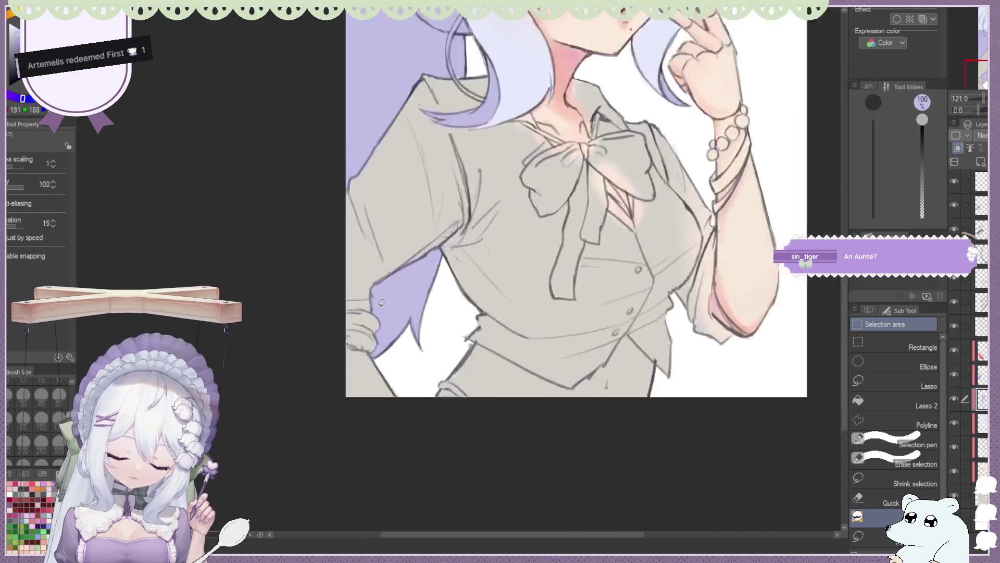
scroll(377, 304, "down", 2)
scroll(362, 229, "up", 3)
scroll(361, 229, "up", 2)
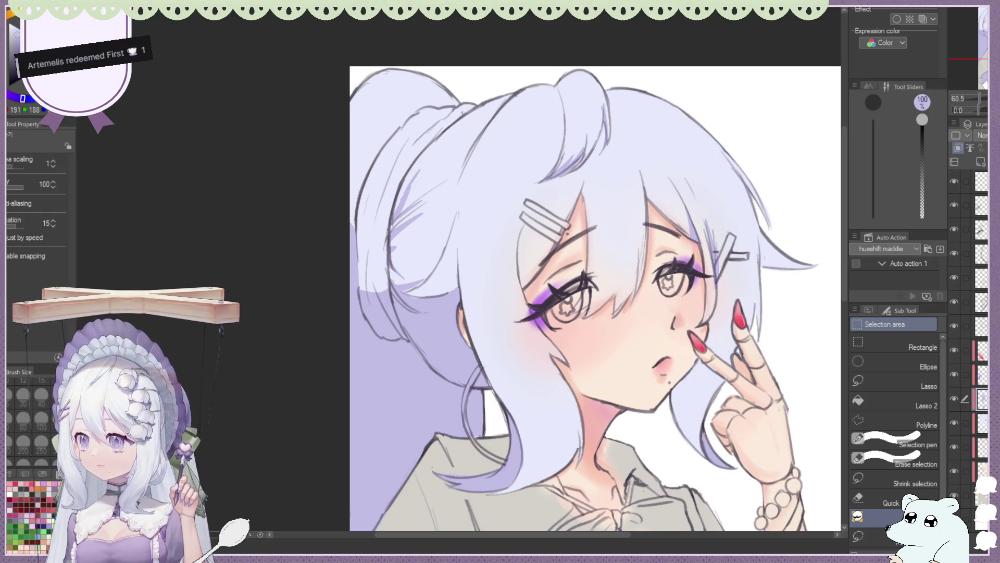
Lasso-fill the hair strand over her left eye with lavender.
scroll(483, 230, "down", 2)
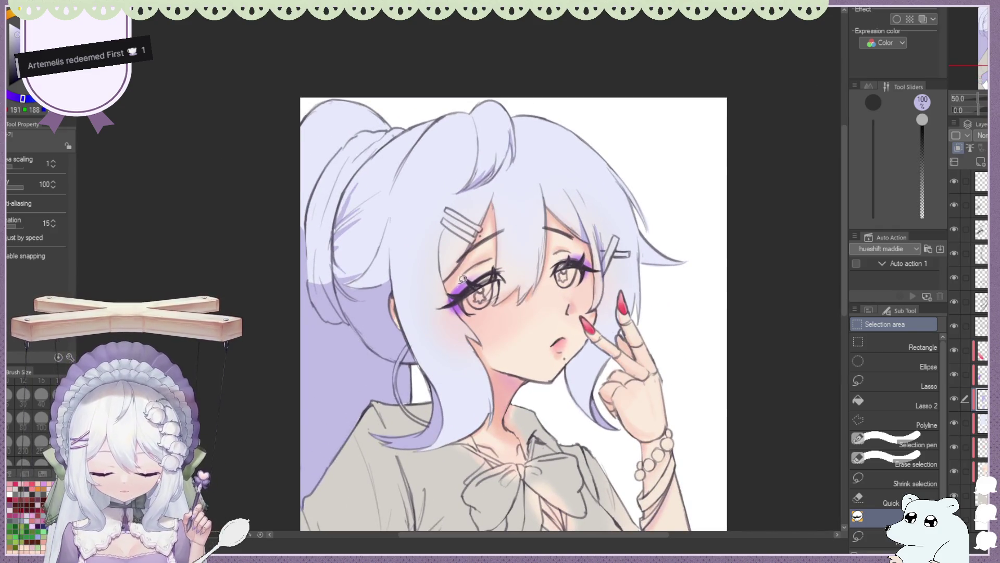
scroll(422, 212, "up", 1)
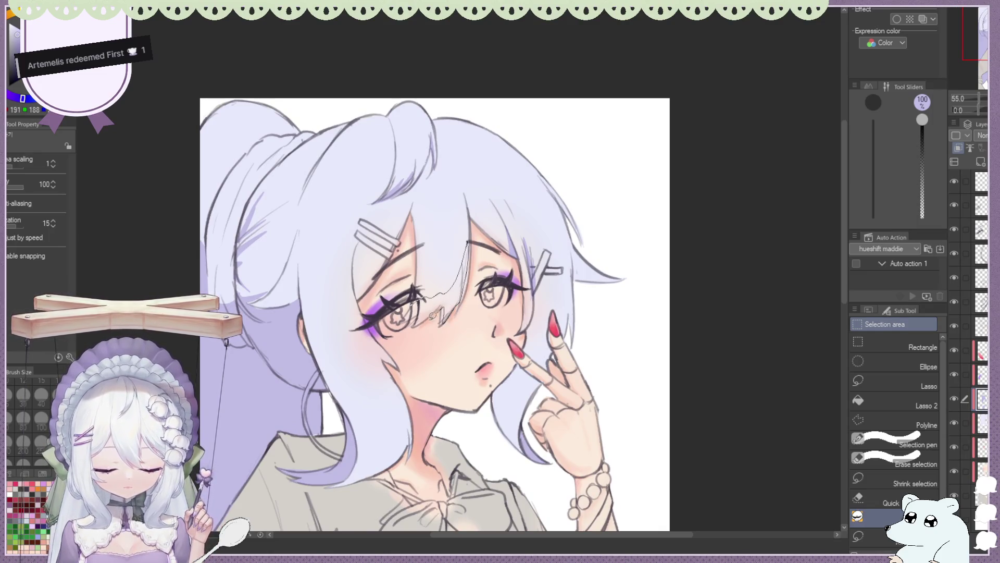
left_click_drag(424, 306, 412, 301)
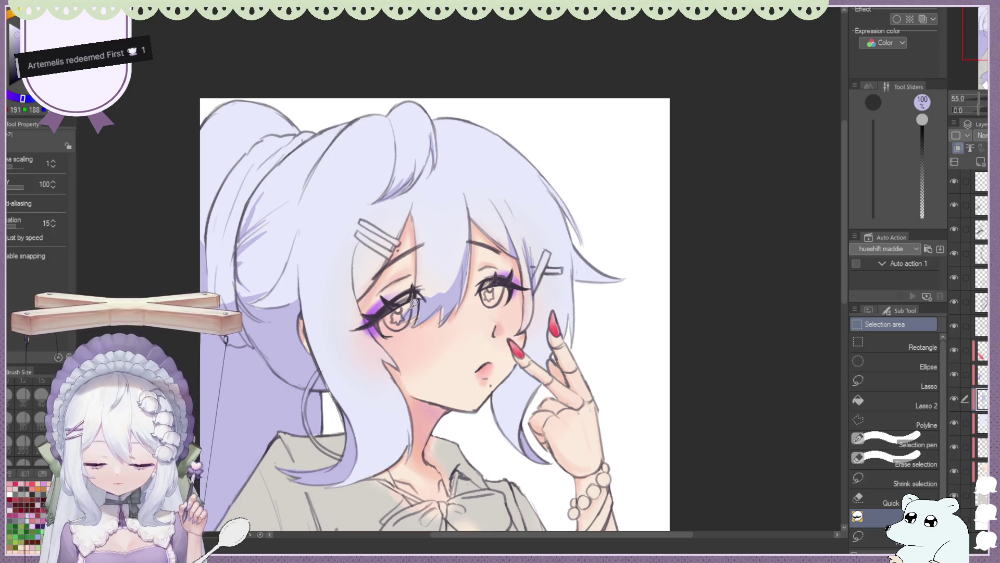
Switch to Blend, then to the Soft eraser enlarged to size 100.
key("j")
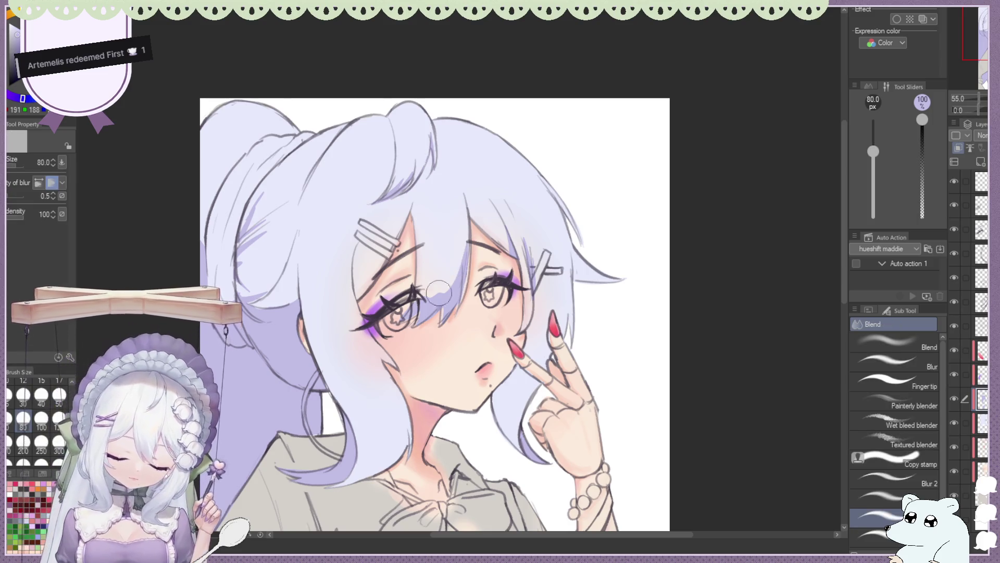
key("e")
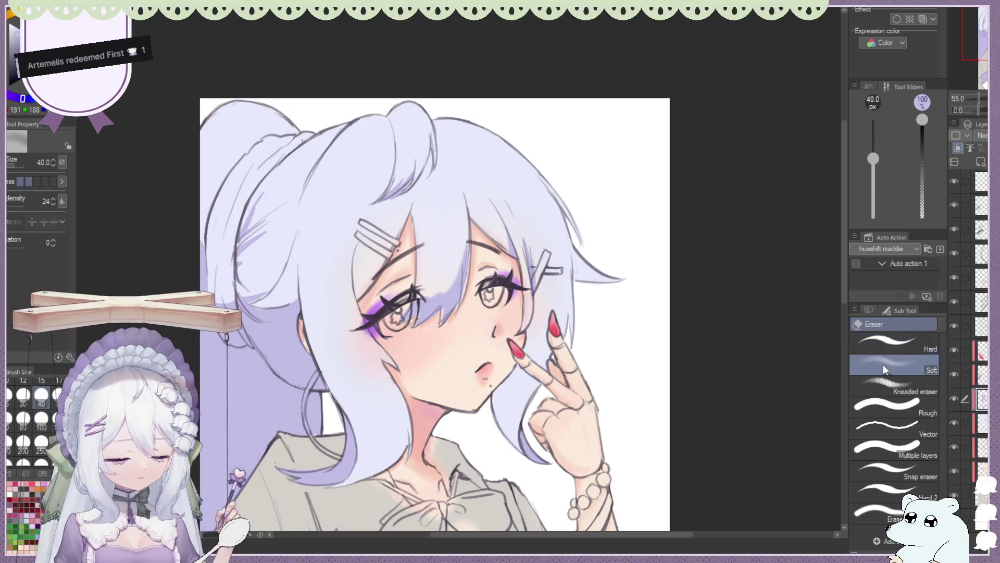
left_click(41, 418)
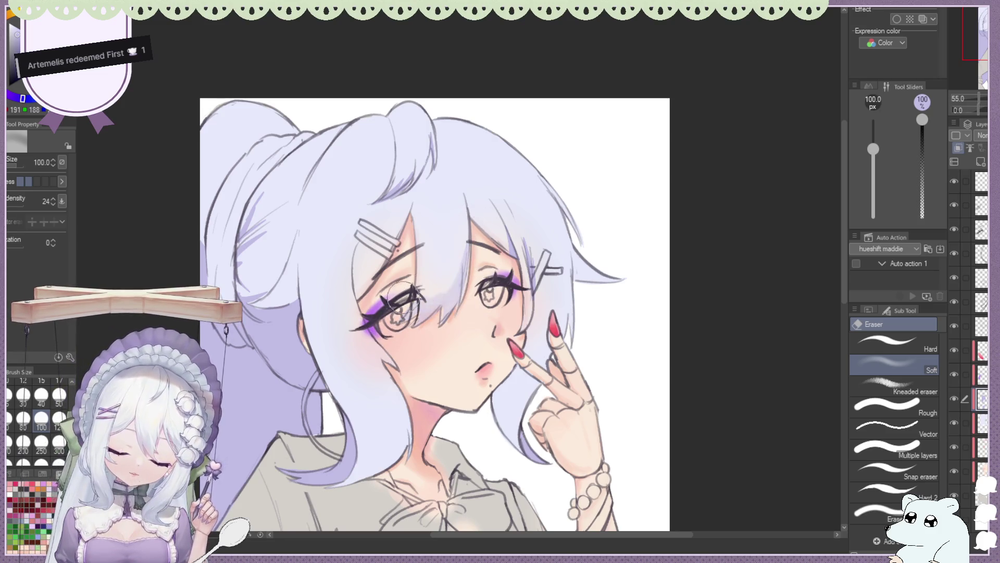
scroll(477, 190, "down", 3)
scroll(443, 156, "up", 2)
scroll(413, 104, "down", 3)
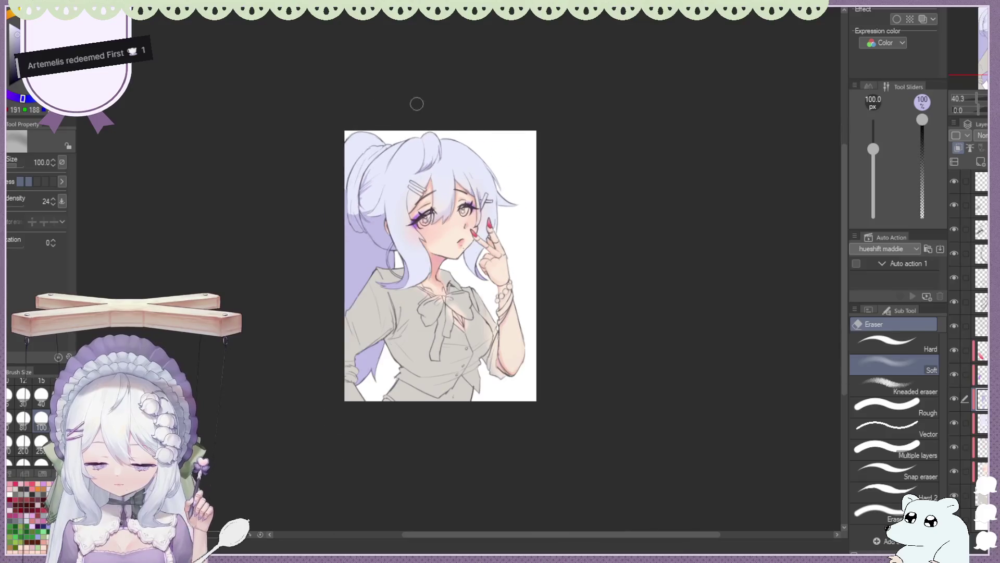
Enlarge the soft eraser to 700 and fade the lavender shading near the left shoulder.
left_click(42, 462)
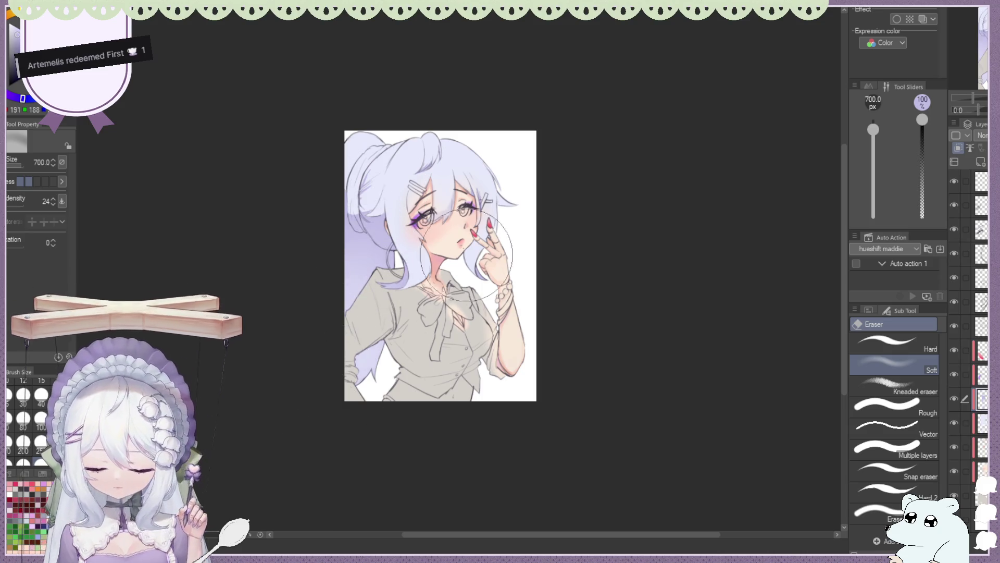
scroll(366, 172, "down", 1)
scroll(518, 139, "up", 2)
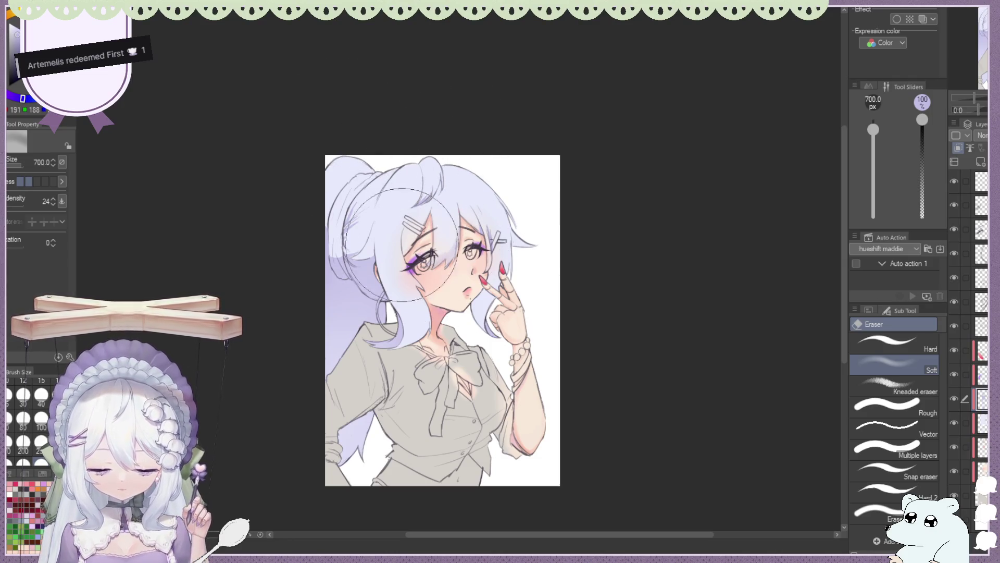
scroll(405, 198, "down", 1)
scroll(406, 198, "up", 1)
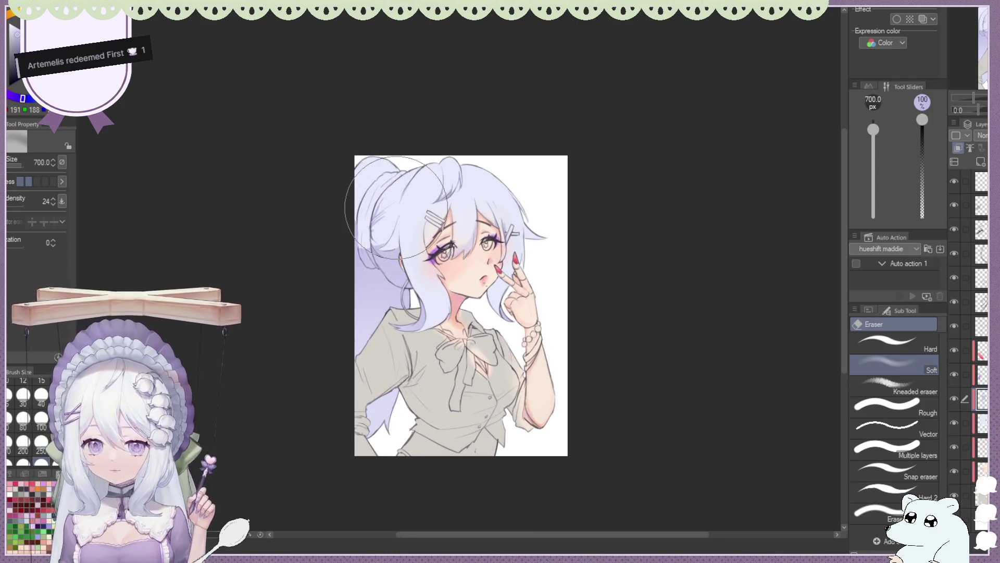
scroll(542, 234, "down", 1)
scroll(543, 235, "up", 1)
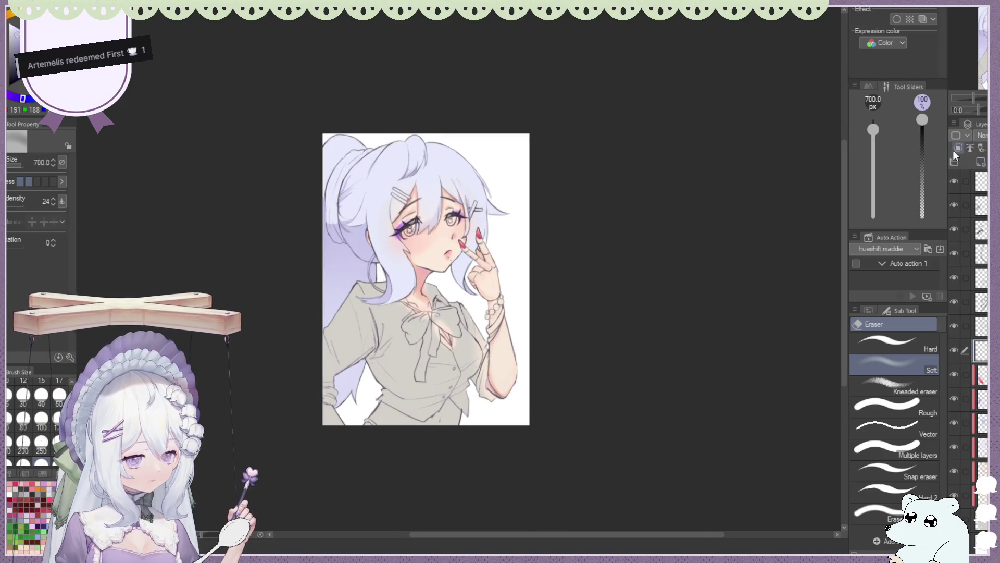
scroll(355, 375, "up", 1)
scroll(355, 375, "up", 1)
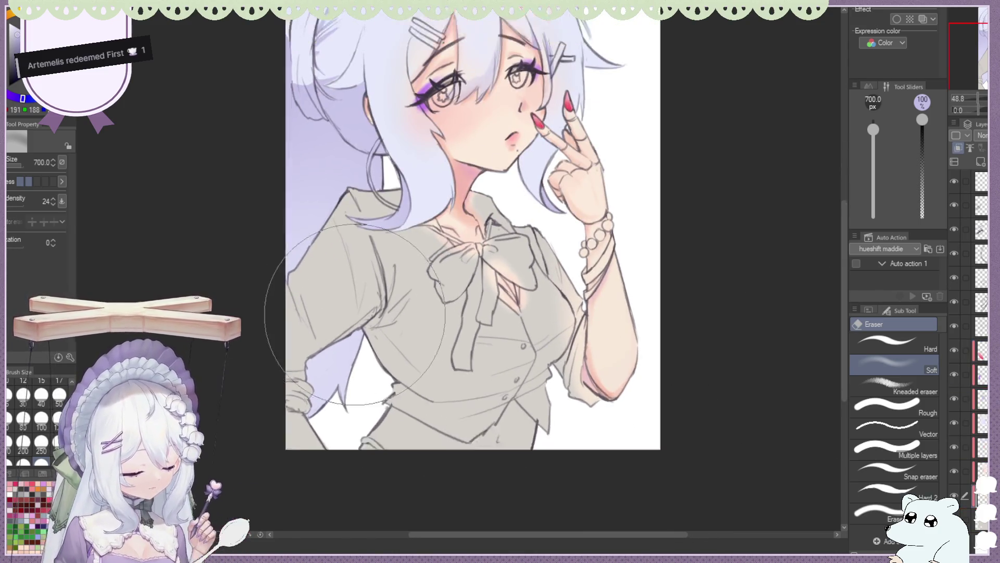
scroll(290, 338, "down", 1)
Switch to a near-white colour and lasso-fill outline around the shirt's left sleeve.
key("x")
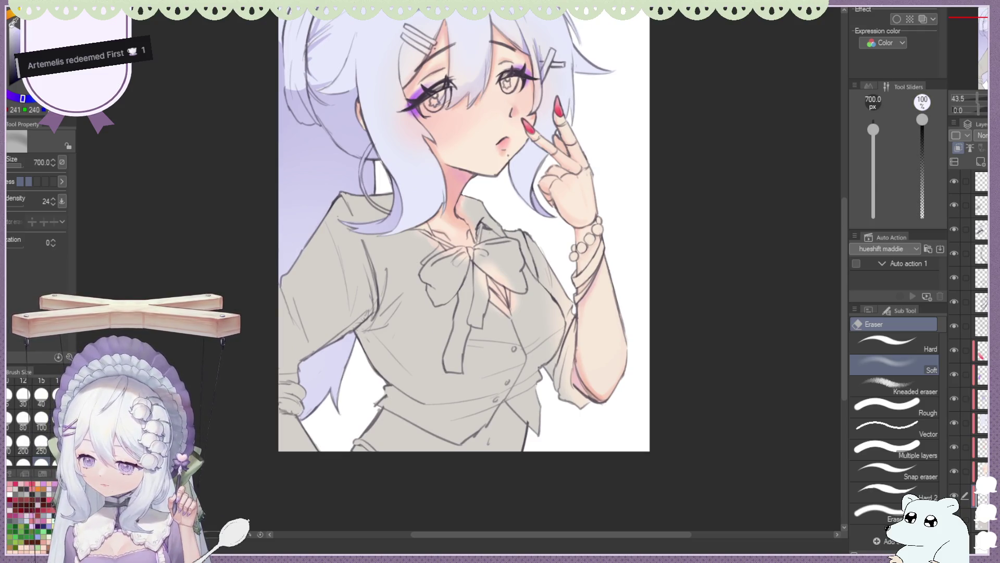
key("m")
left_click_drag(348, 176, 271, 413)
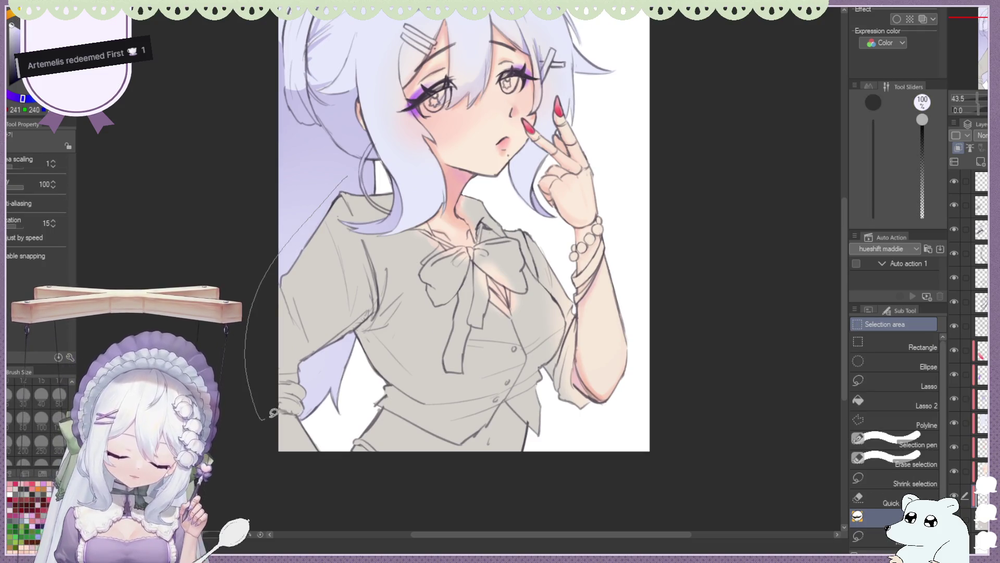
left_click_drag(371, 345, 366, 203)
scroll(406, 220, "down", 2)
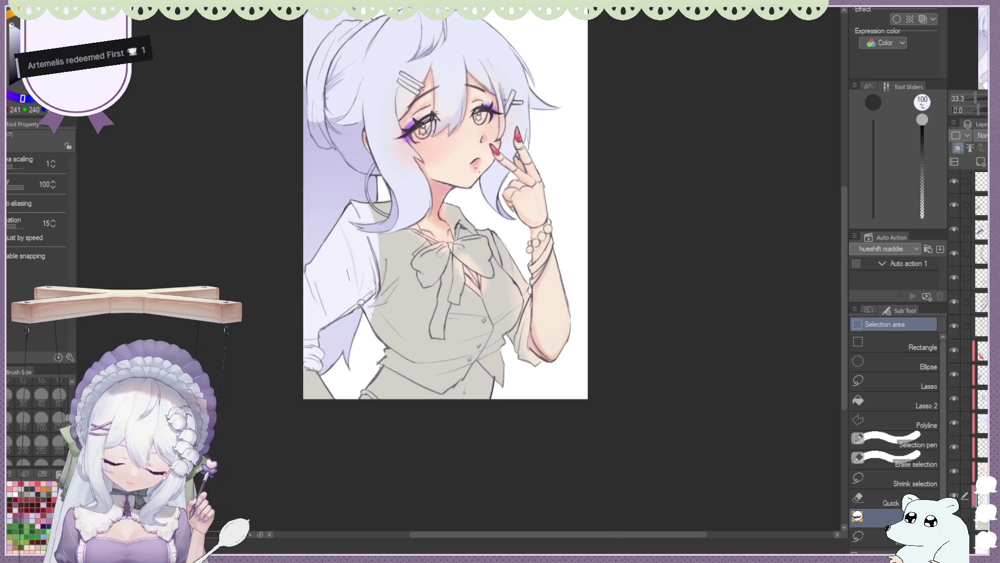
Fill the left side of the shirt with lavender-white.
left_click_drag(414, 375, 383, 214)
key("alt+Delete")
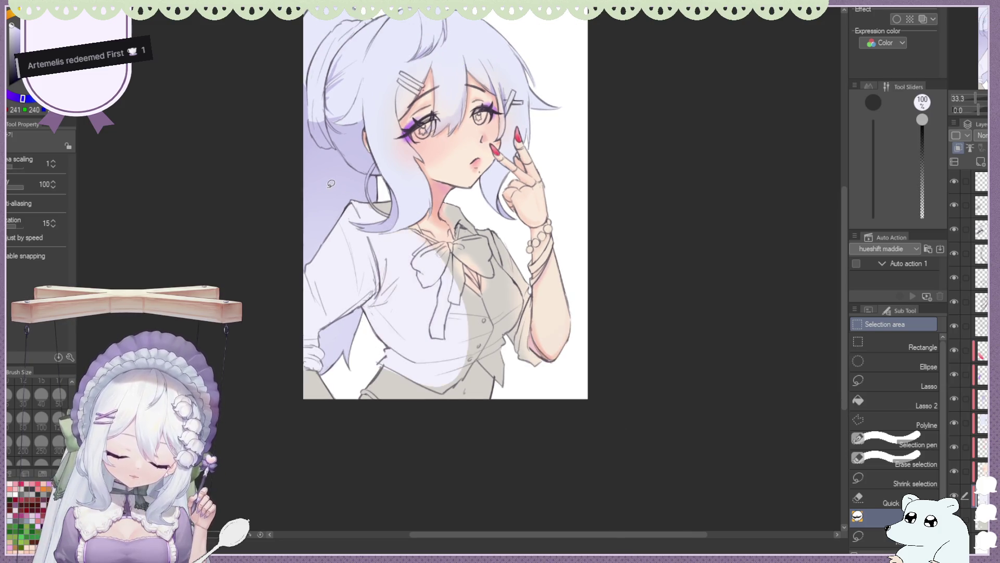
scroll(494, 164, "up", 2)
scroll(494, 165, "up", 1)
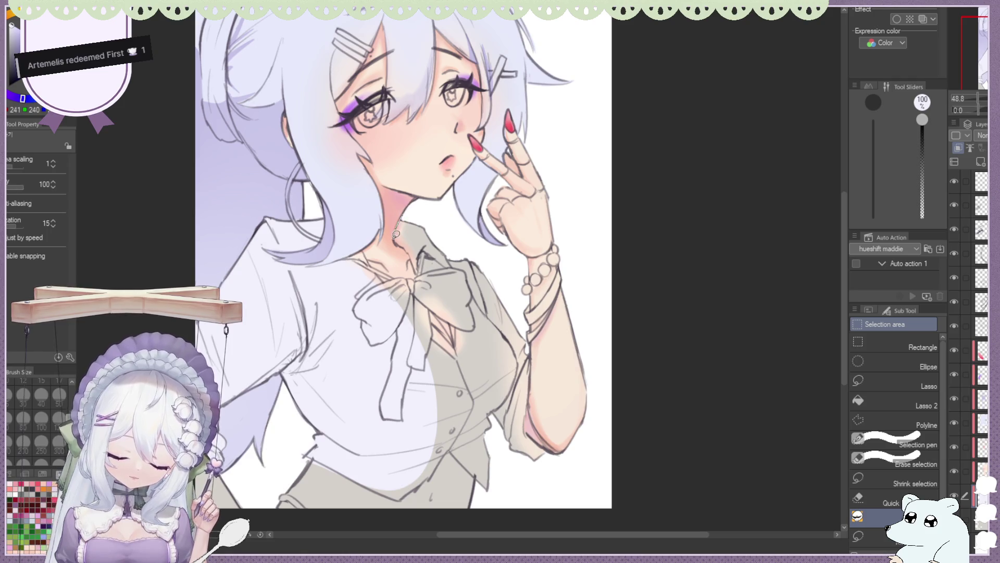
Lasso-fill the collar, the grey vest area and the shirt's lower edge lavender-white.
left_click_drag(471, 213, 459, 199)
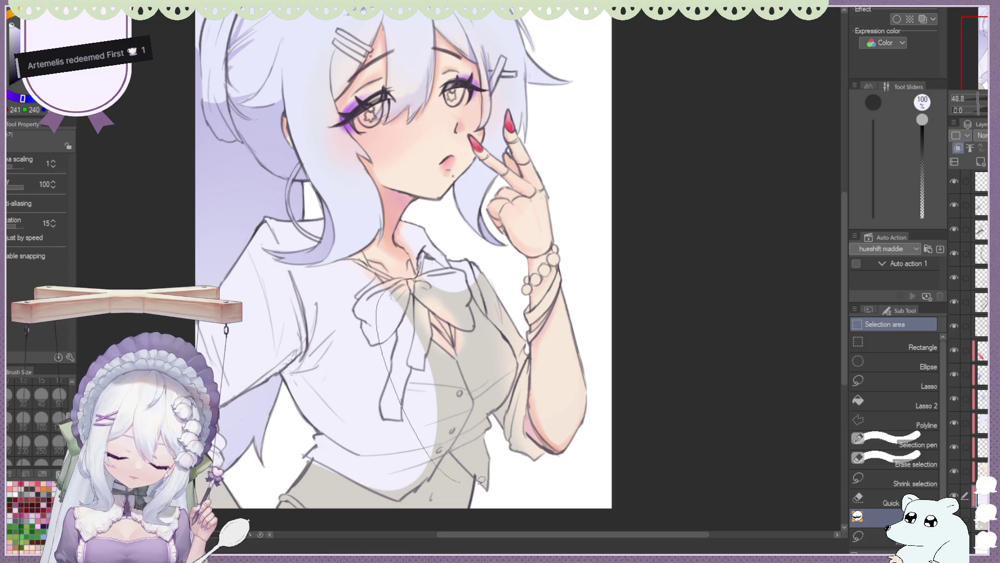
left_click_drag(554, 474, 481, 243)
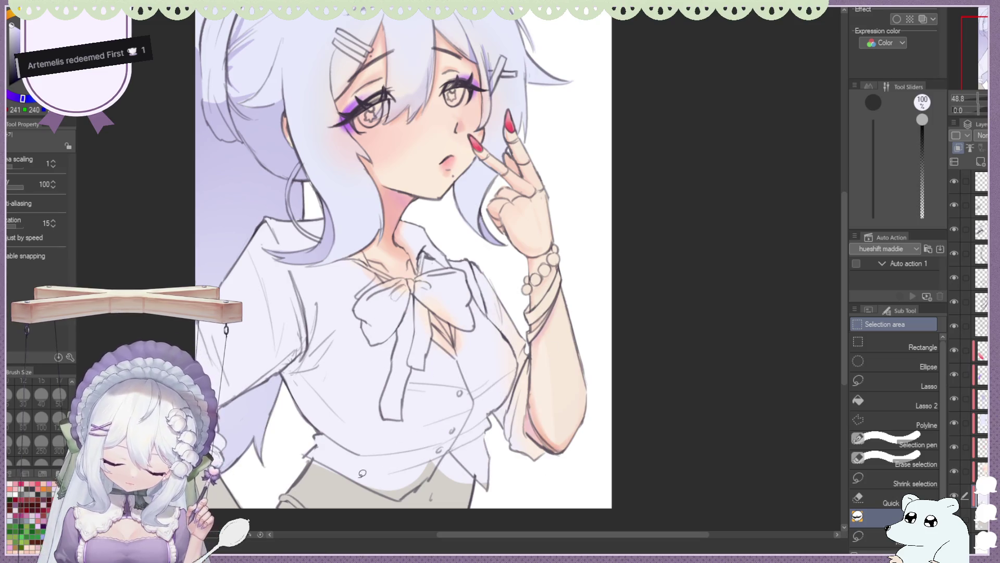
left_click_drag(448, 449, 391, 480)
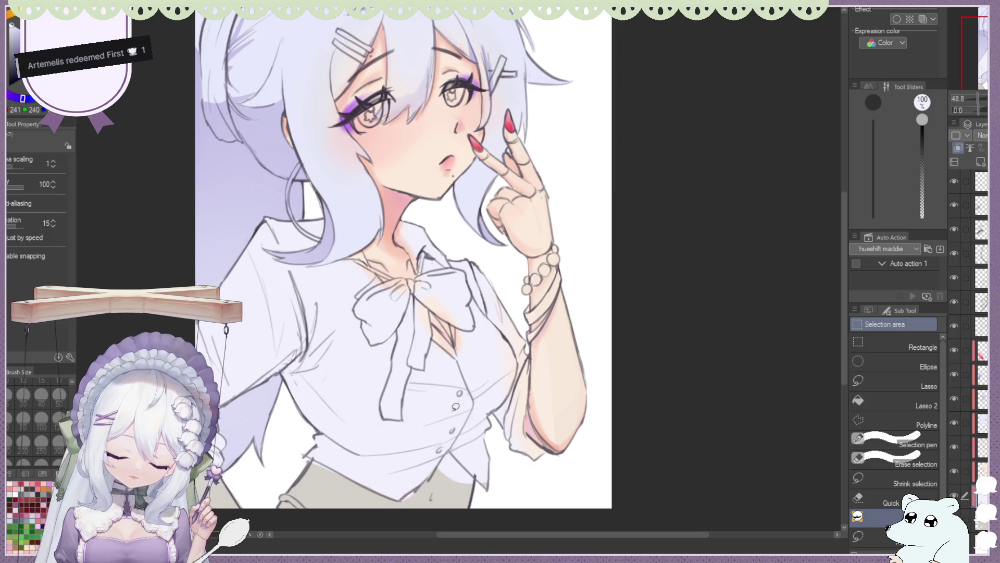
scroll(460, 300, "up", 3)
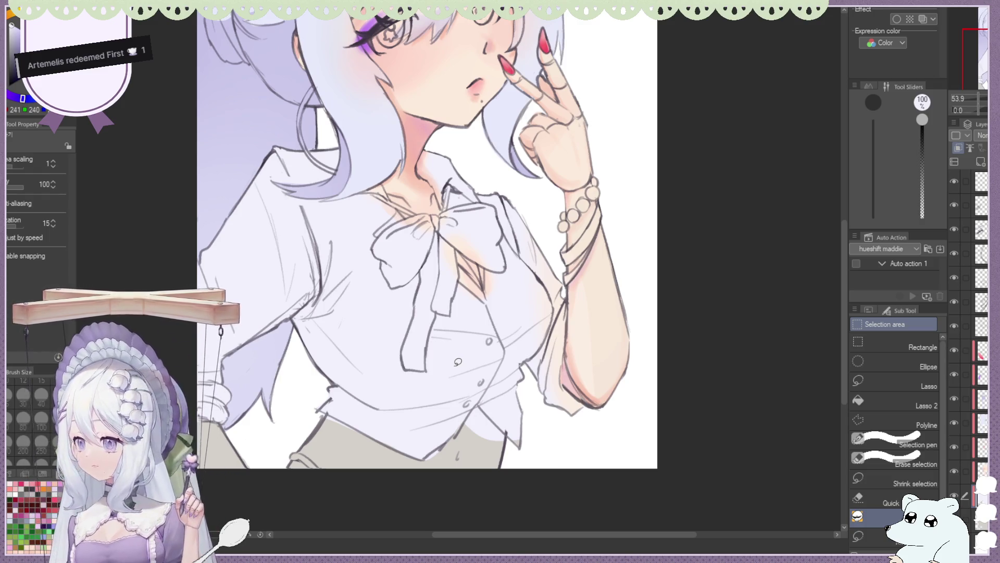
On the layer above, eyedrop the face's skin tone and lasso-fill the grey waist below the hem.
left_click(471, 274, "ctrl+shift")
scroll(471, 275, "down", 2)
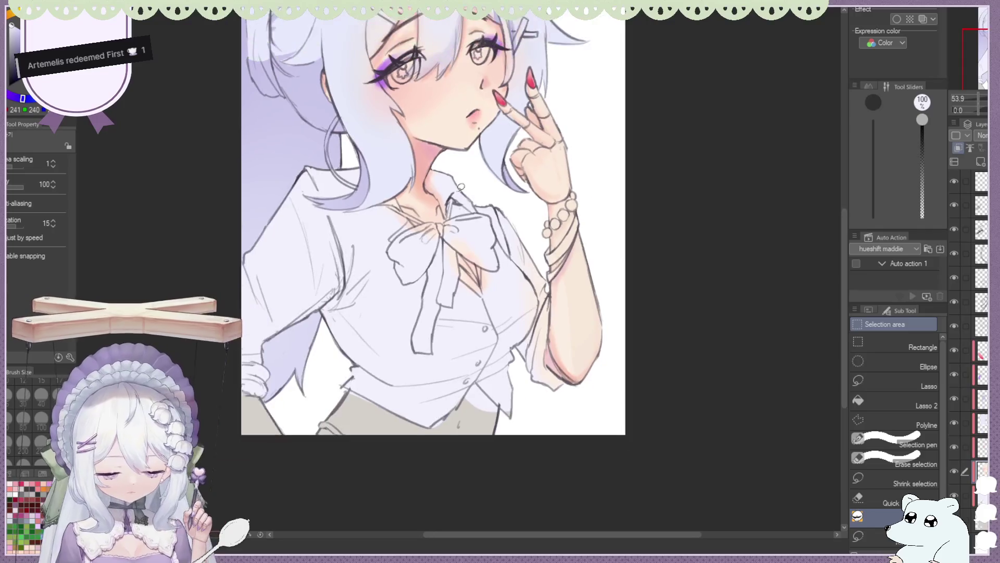
left_click(452, 121, "alt")
scroll(488, 203, "down", 1)
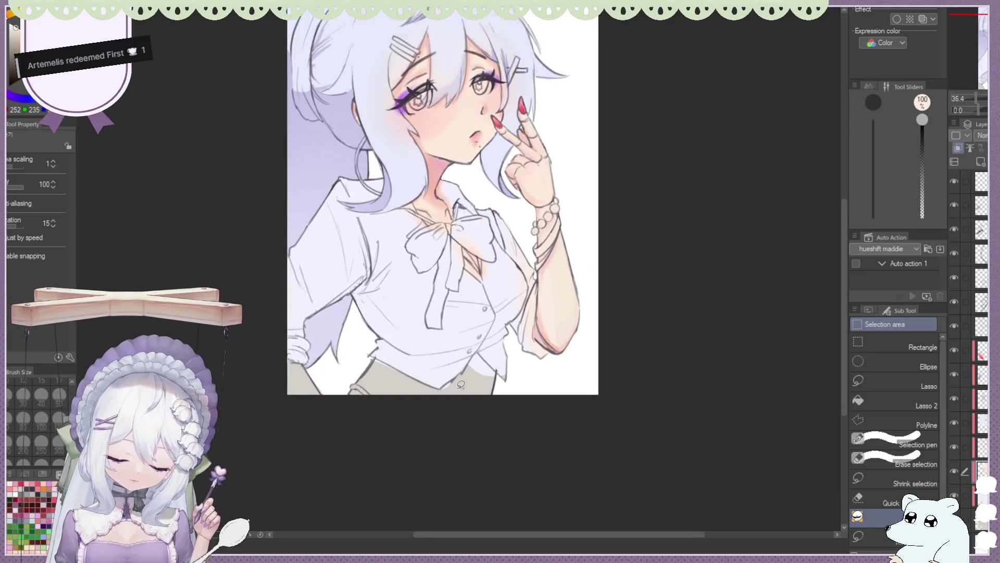
scroll(279, 358, "up", 2)
left_click_drag(260, 415, 272, 347)
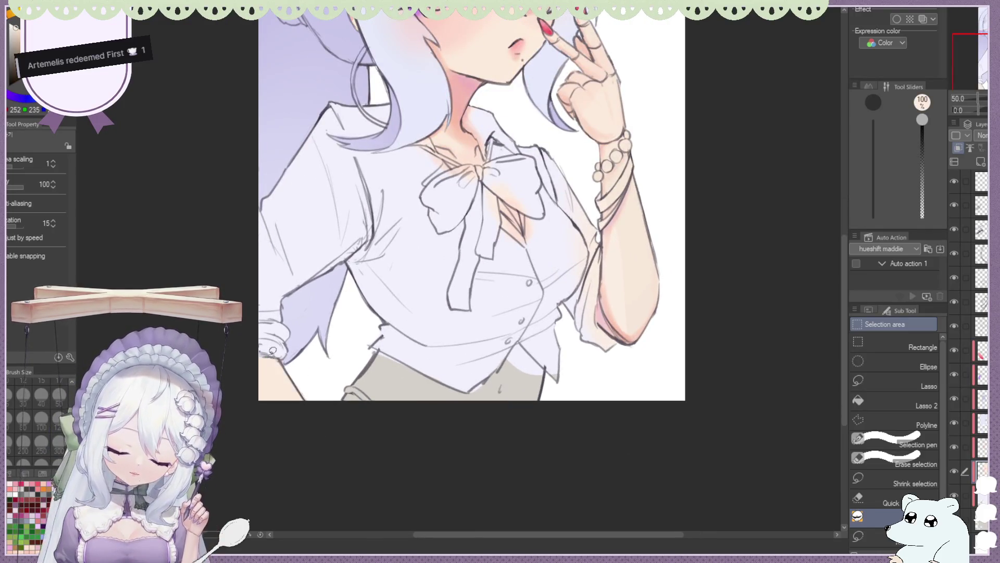
left_click_drag(365, 410, 385, 345)
scroll(369, 300, "down", 2)
scroll(290, 345, "up", 2)
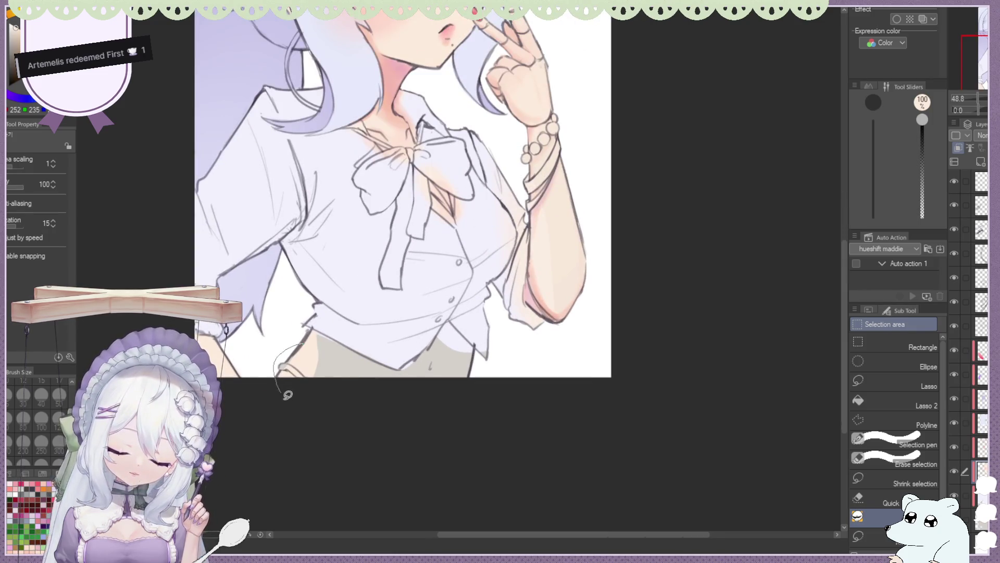
left_click_drag(343, 337, 317, 392)
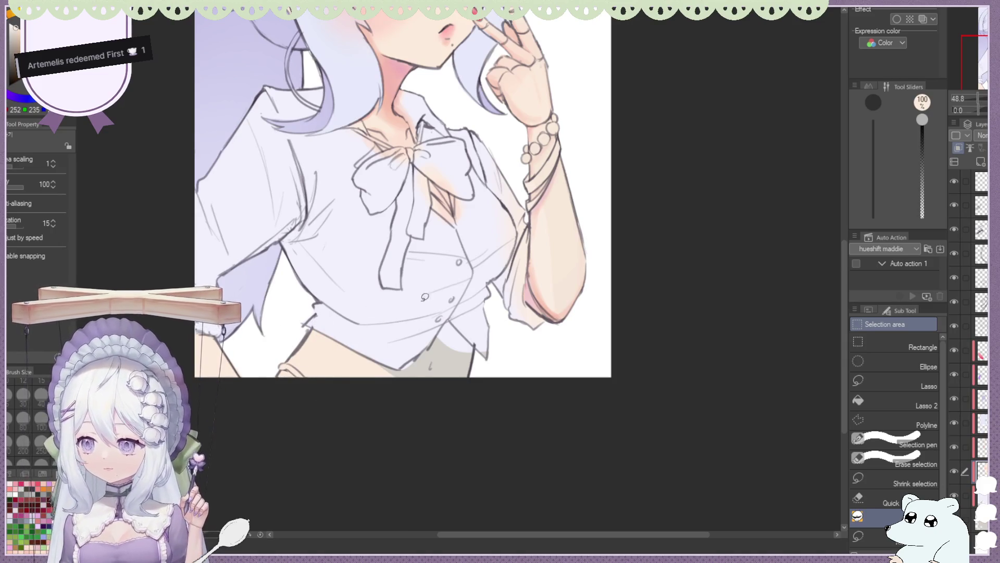
mouse_move(369, 358)
left_mouse_down()
mouse_move(396, 361)
mouse_move(440, 332)
mouse_move(396, 409)
left_mouse_up()
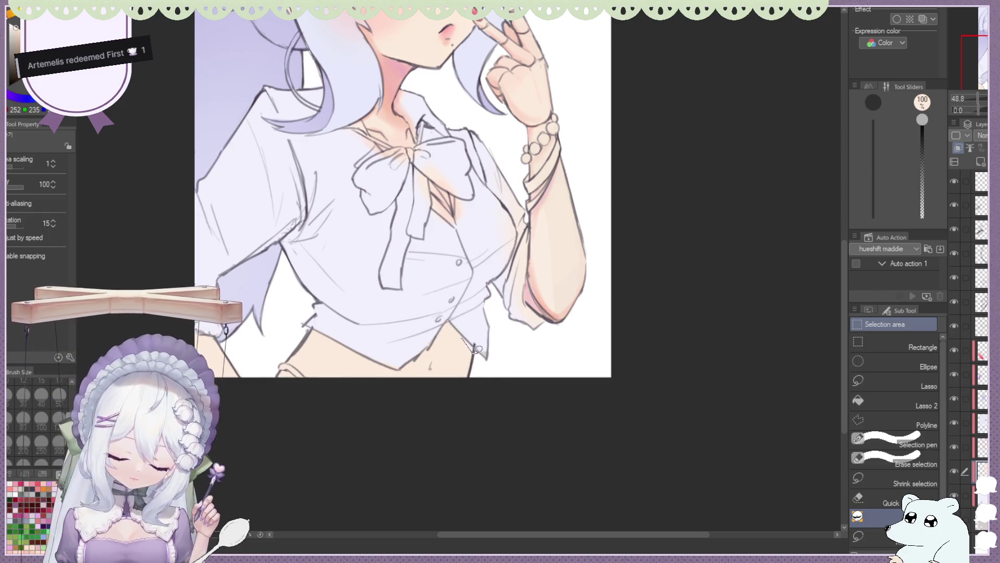
Pick the lavender-white shirt colour and touch up the shirt hem edge.
left_click(481, 316, "alt")
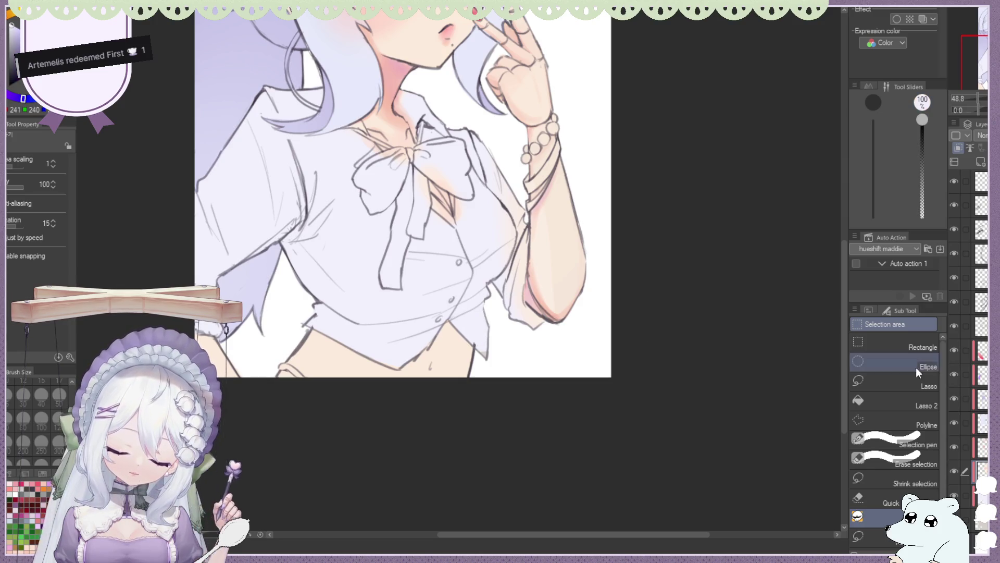
left_click_drag(475, 341, 488, 360)
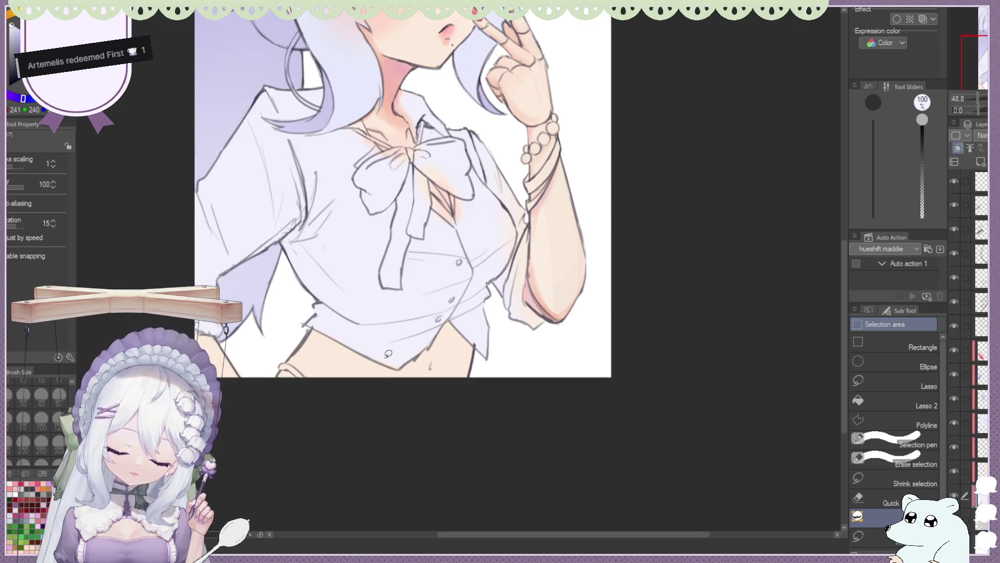
left_click(981, 470)
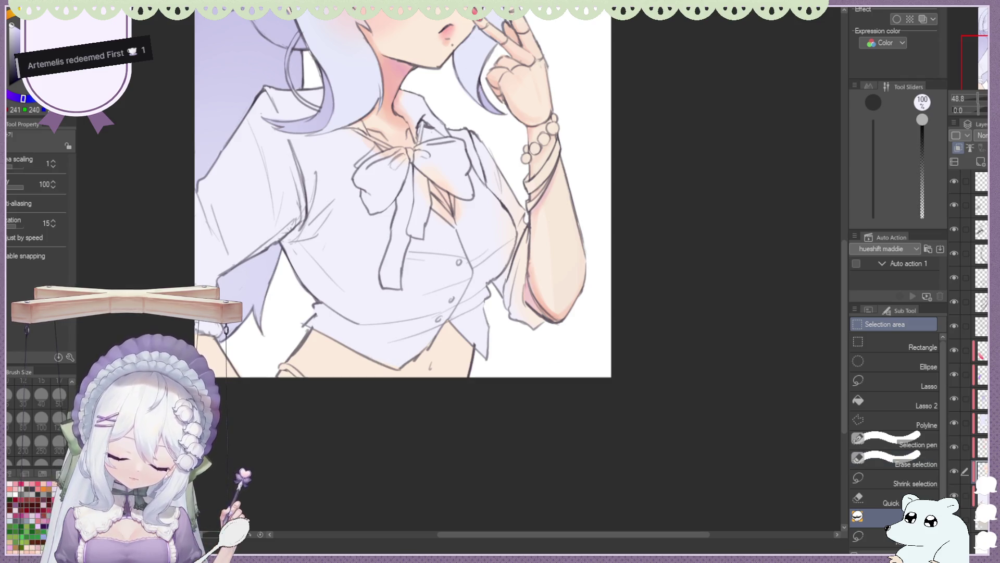
scroll(583, 321, "down", 2)
scroll(471, 171, "up", 2)
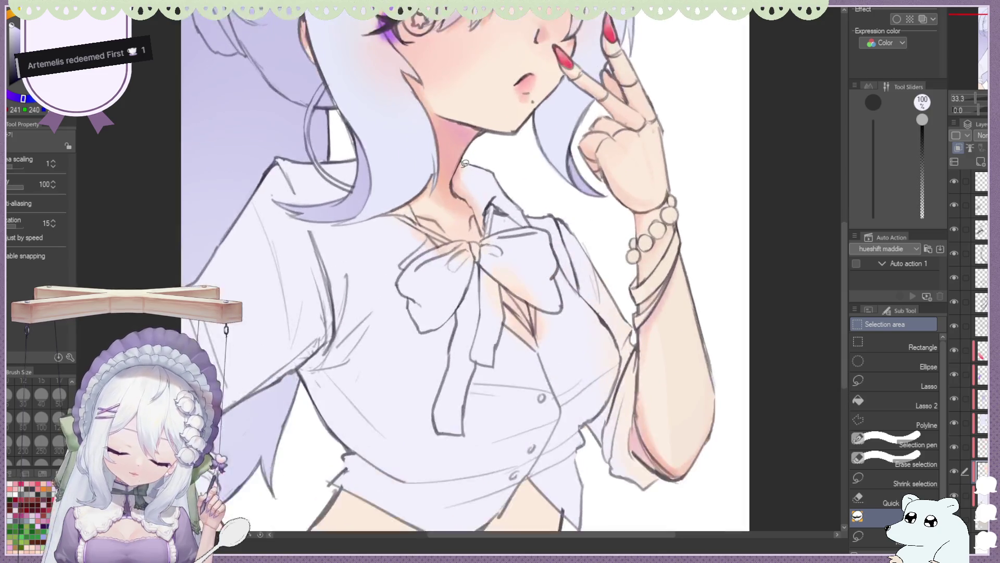
Set the eraser to the Soft sub tool at size 40.
key("e")
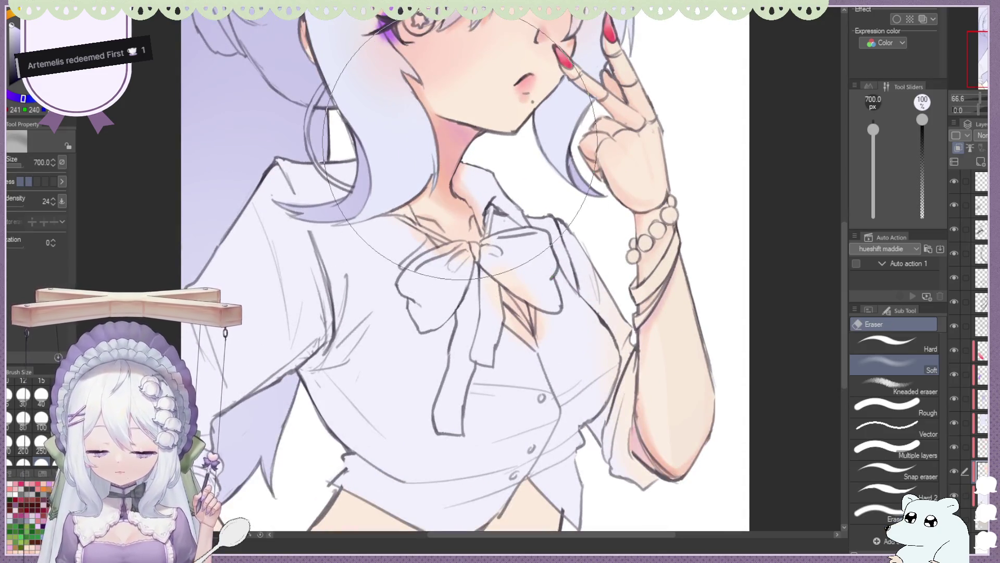
left_click(868, 339)
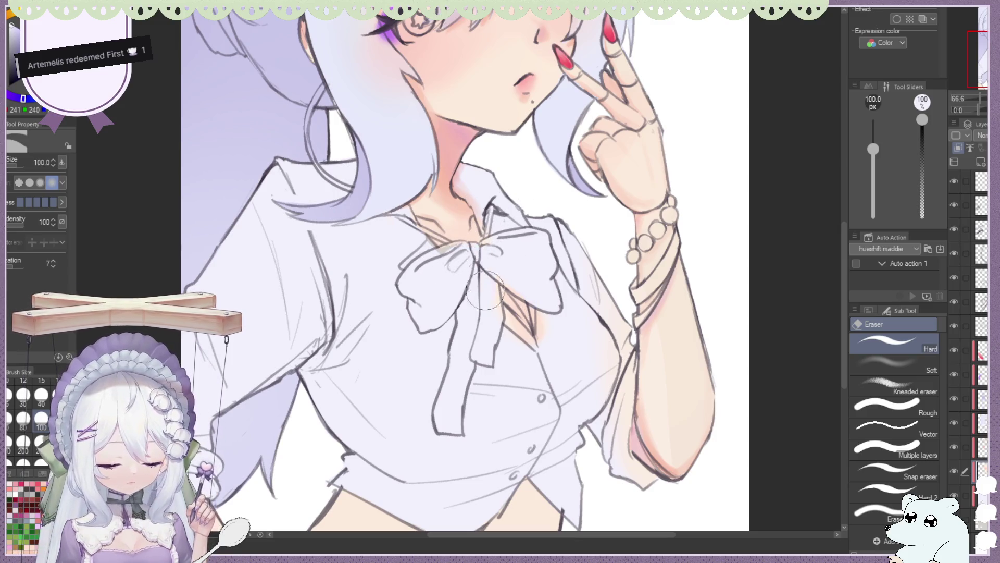
left_click(894, 362)
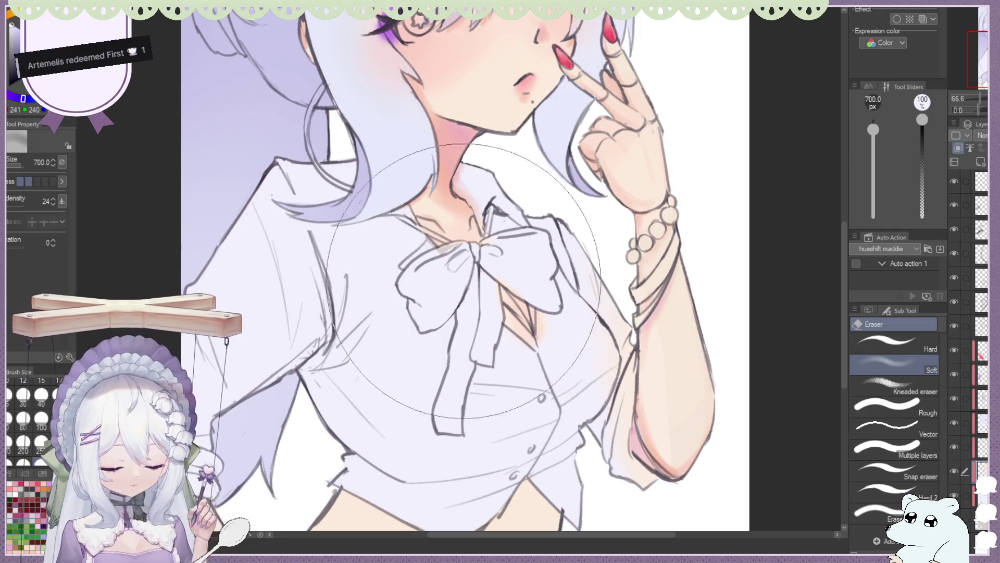
left_click(41, 399)
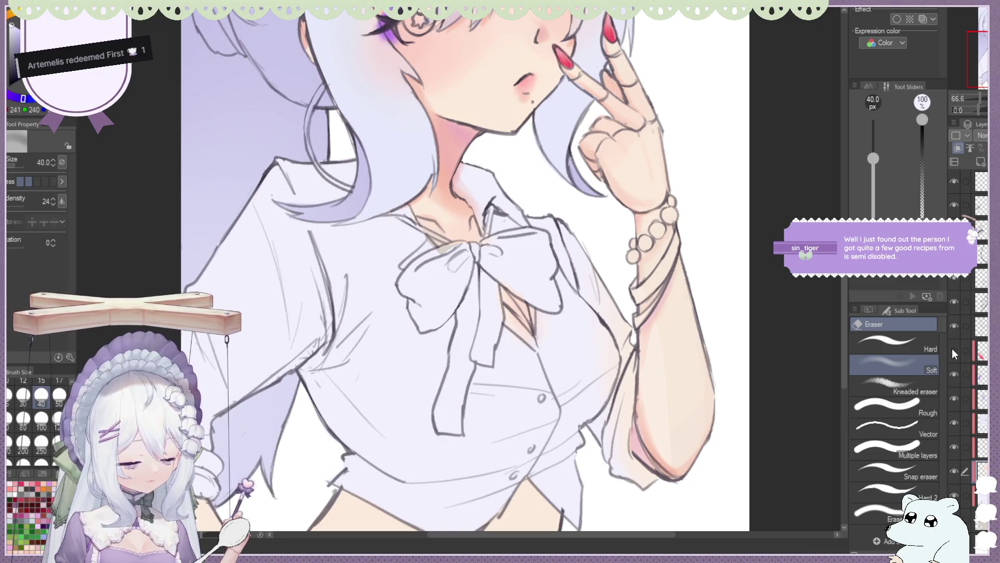
On the layer above, lightly erase excess shading around the bow and collar.
left_click(964, 448)
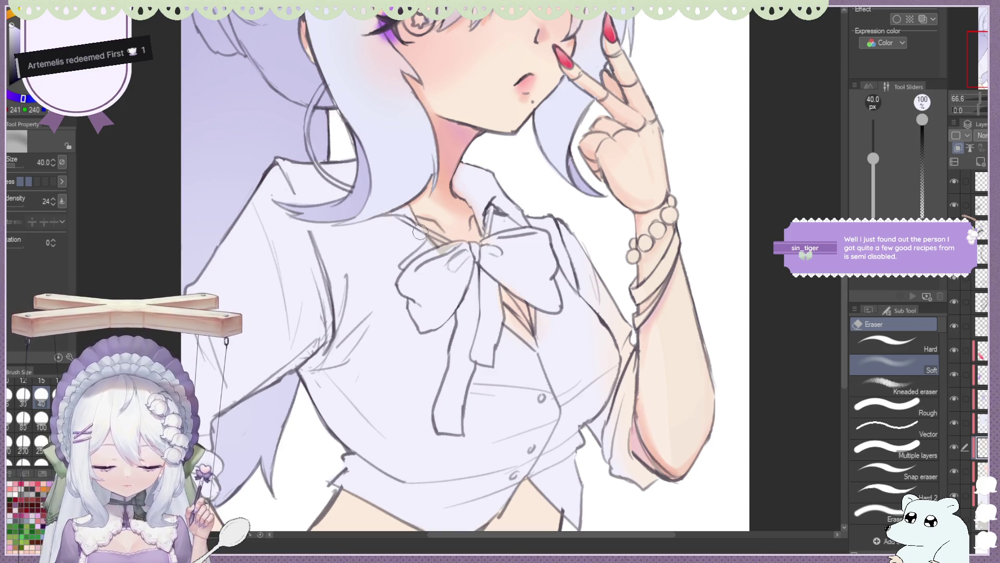
scroll(409, 168, "down", 3)
scroll(409, 167, "down", 2)
scroll(482, 219, "up", 3)
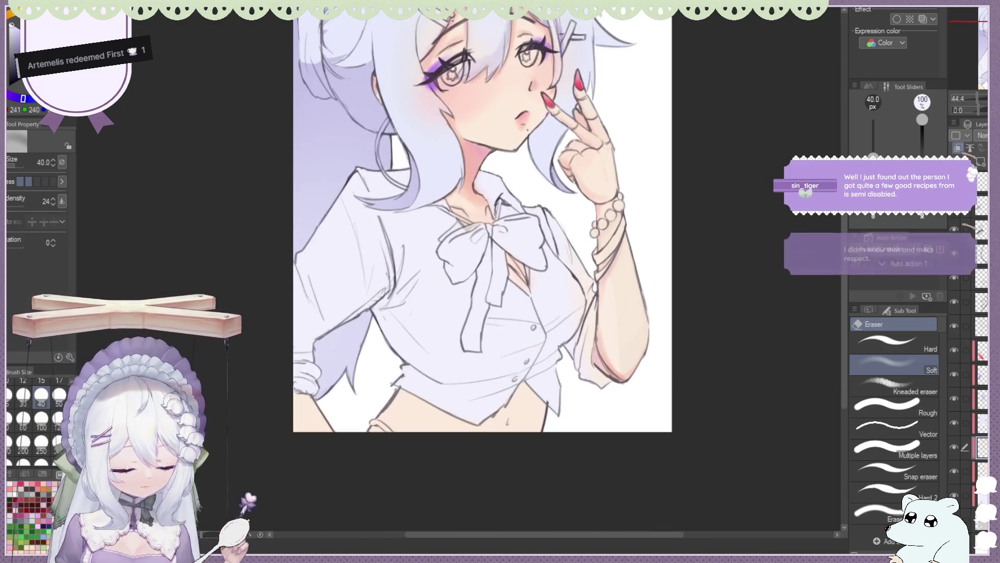
scroll(505, 164, "up", 2)
key("m")
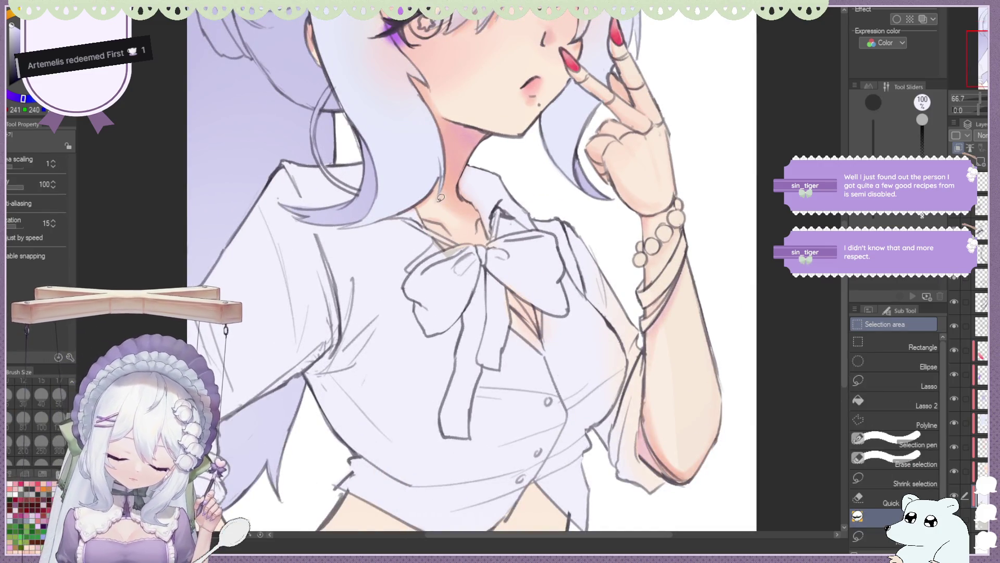
Zoom out and toggle two layers' visibility, including the stronger blush, to compare the drawing.
scroll(440, 198, "down", 3)
scroll(479, 224, "up", 2)
scroll(511, 249, "up", 2)
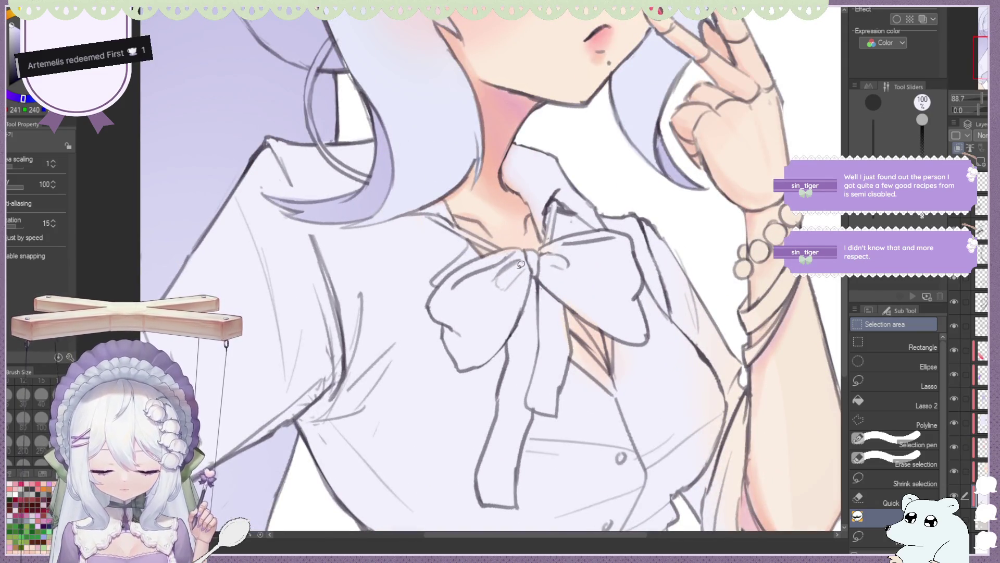
scroll(508, 221, "down", 1)
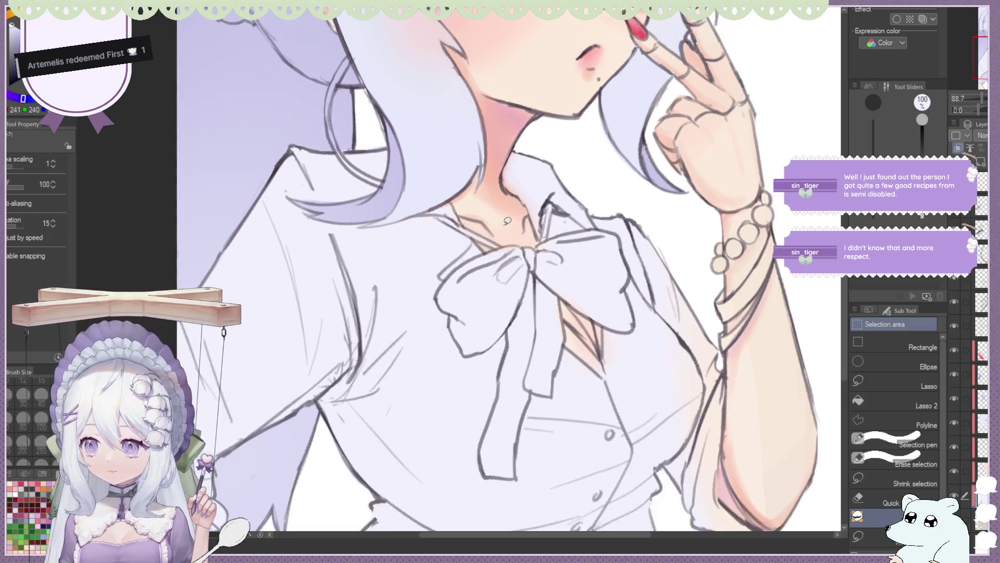
scroll(521, 243, "down", 1)
scroll(536, 255, "down", 1)
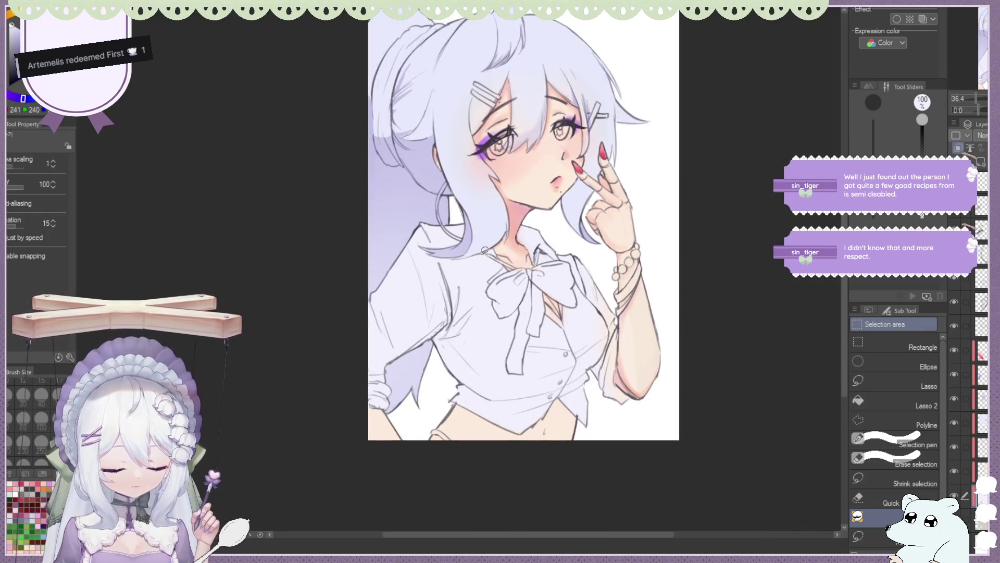
scroll(484, 250, "down", 1)
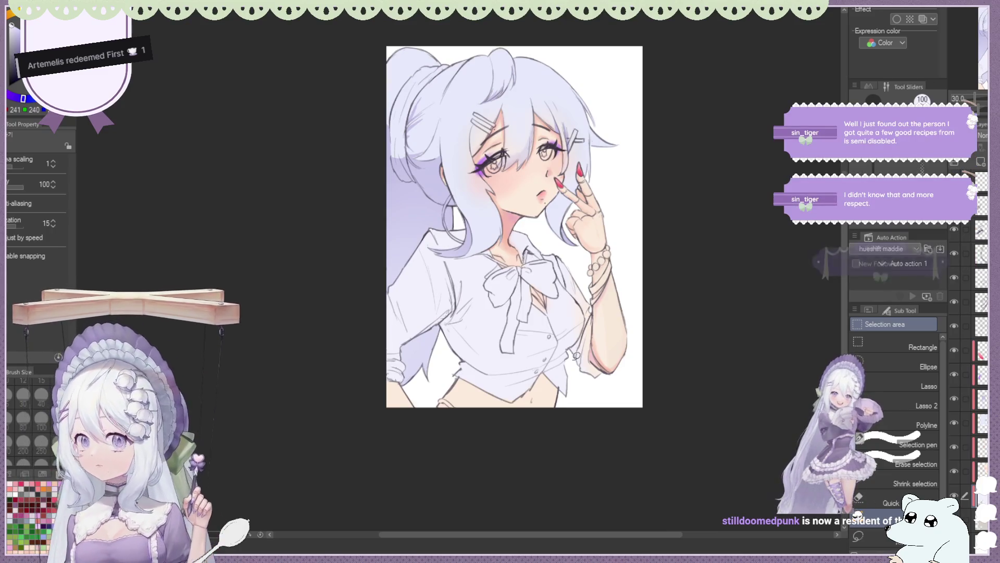
scroll(479, 145, "up", 1)
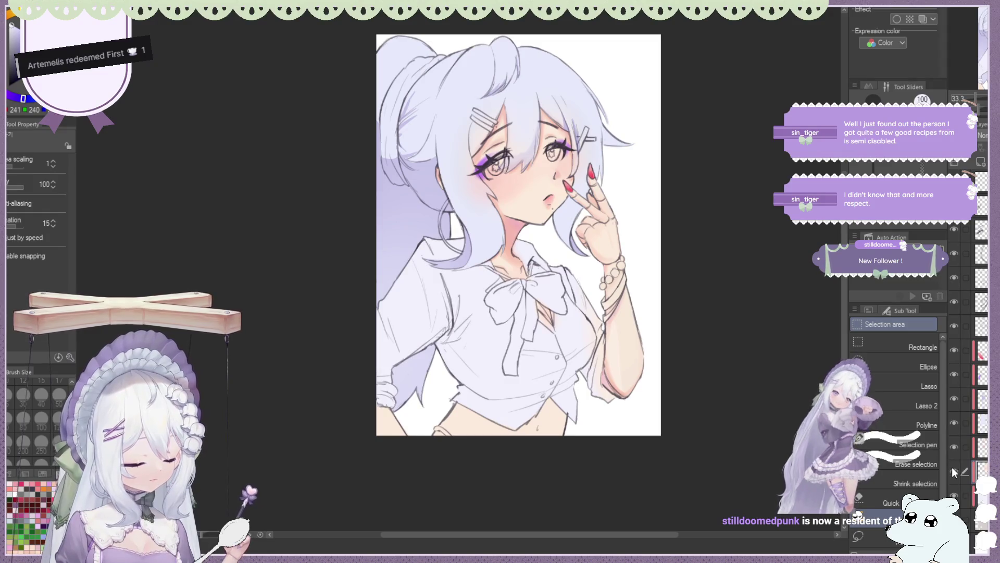
left_click(954, 471)
left_click(954, 471)
left_click(954, 447)
left_click(954, 447)
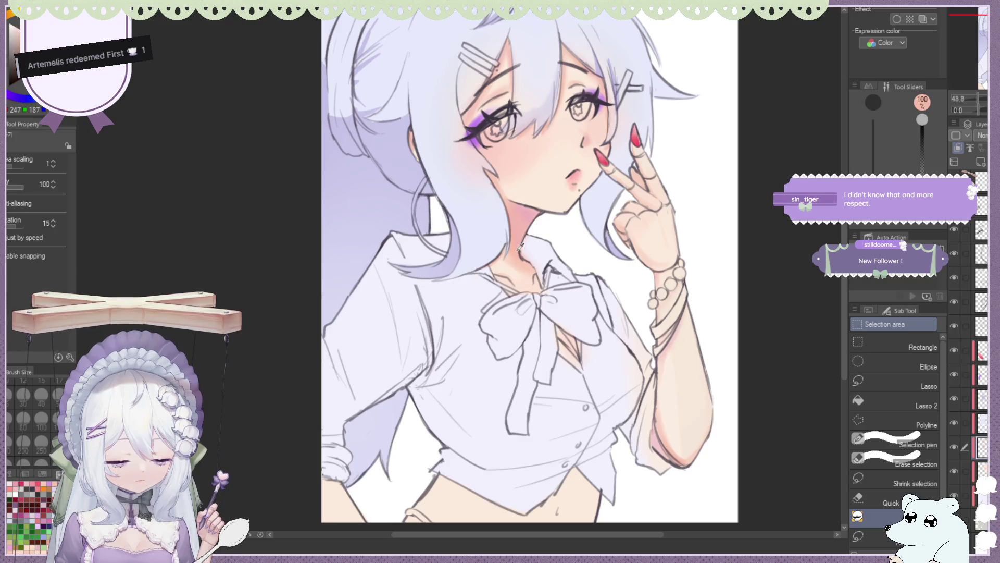
scroll(474, 262, "down", 3)
scroll(474, 262, "up", 1)
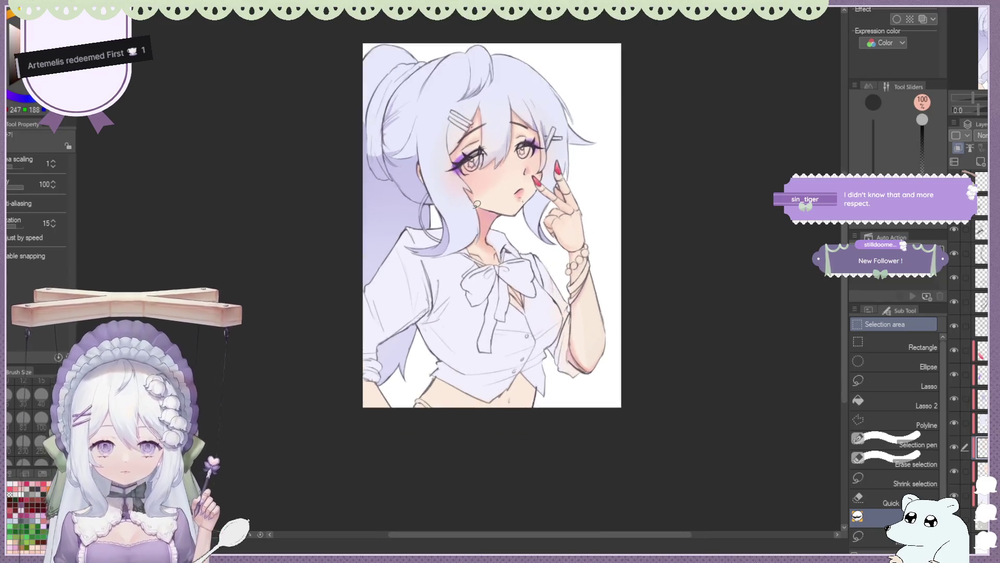
scroll(469, 239, "up", 1)
scroll(463, 219, "up", 1)
scroll(463, 219, "down", 1)
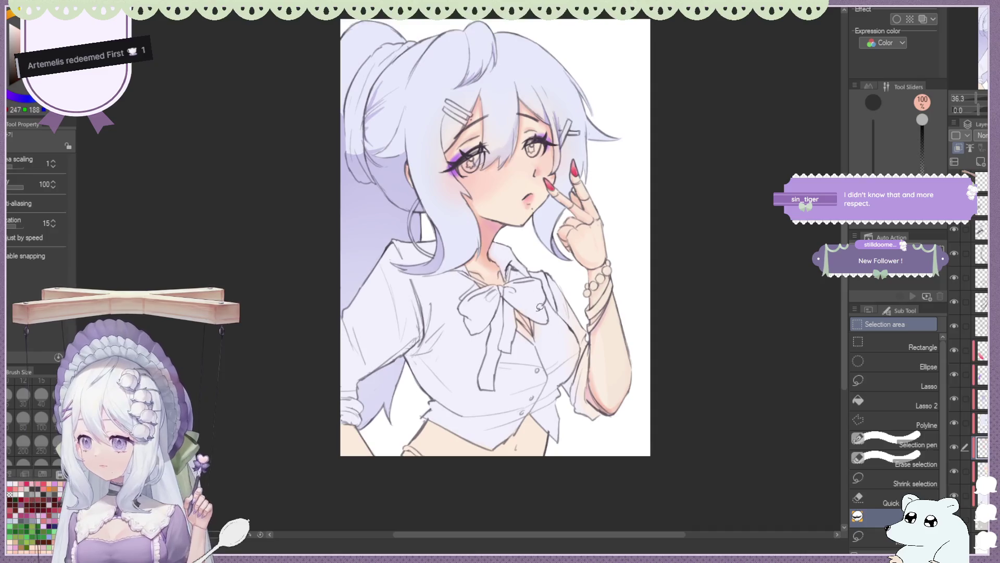
Paint soft shading below the shirt hem with the Round mixing brush at size 100.
key("b")
left_click_drag(874, 162, 873, 125)
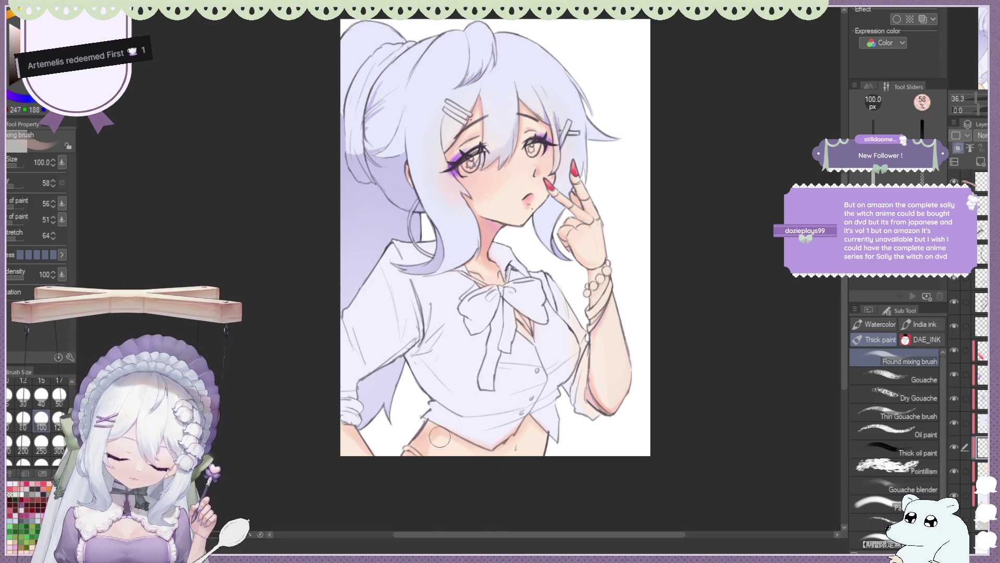
key("j")
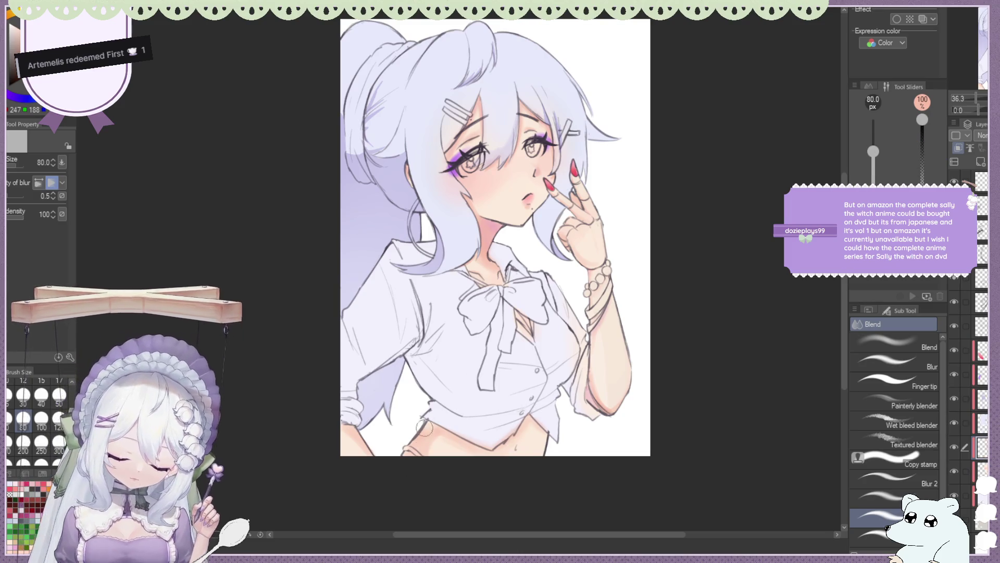
Paint pinker skin shading on the belly, then smooth it with Blend and the soft eraser.
key("b")
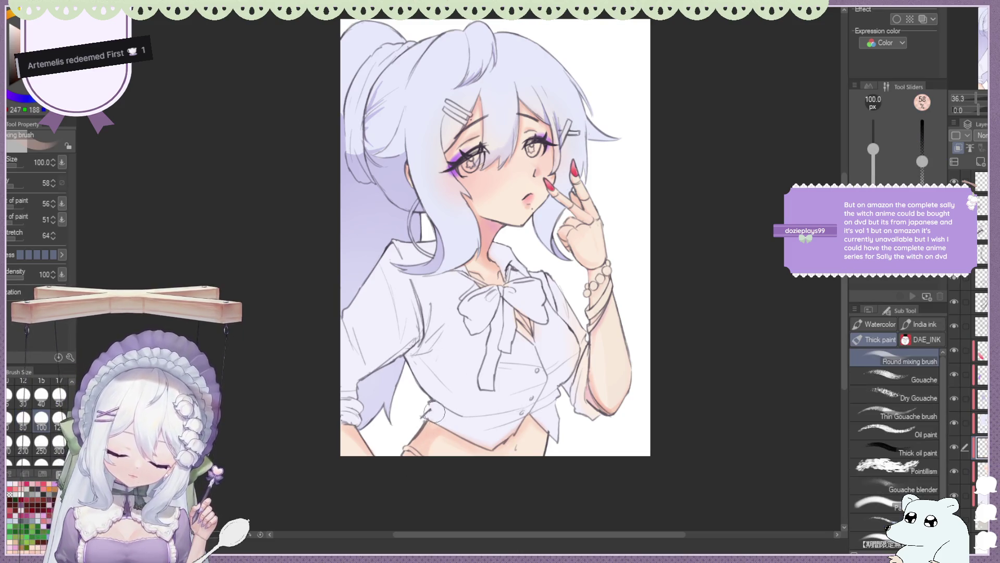
scroll(433, 412, "up", 1)
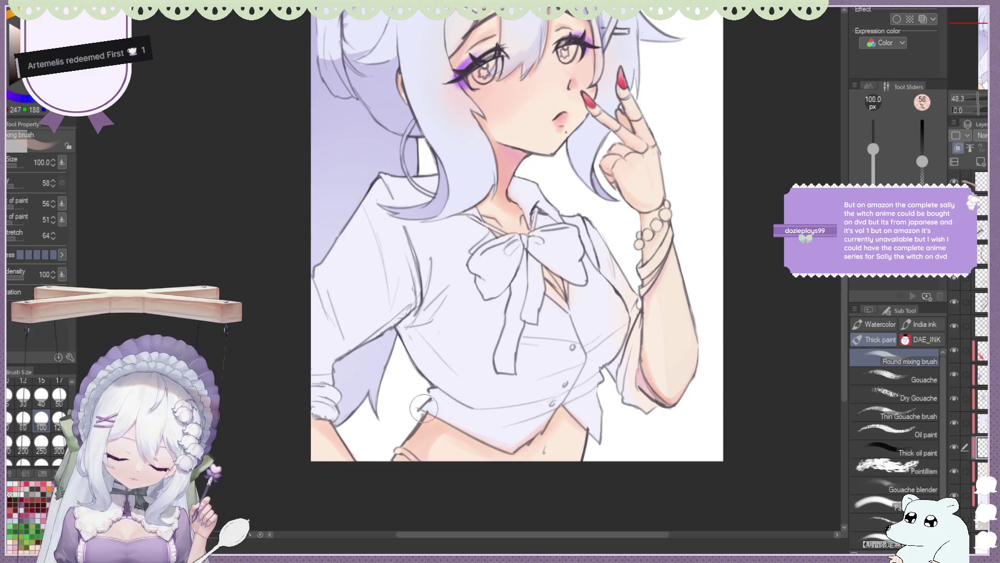
scroll(422, 359, "down", 1)
scroll(433, 370, "down", 1)
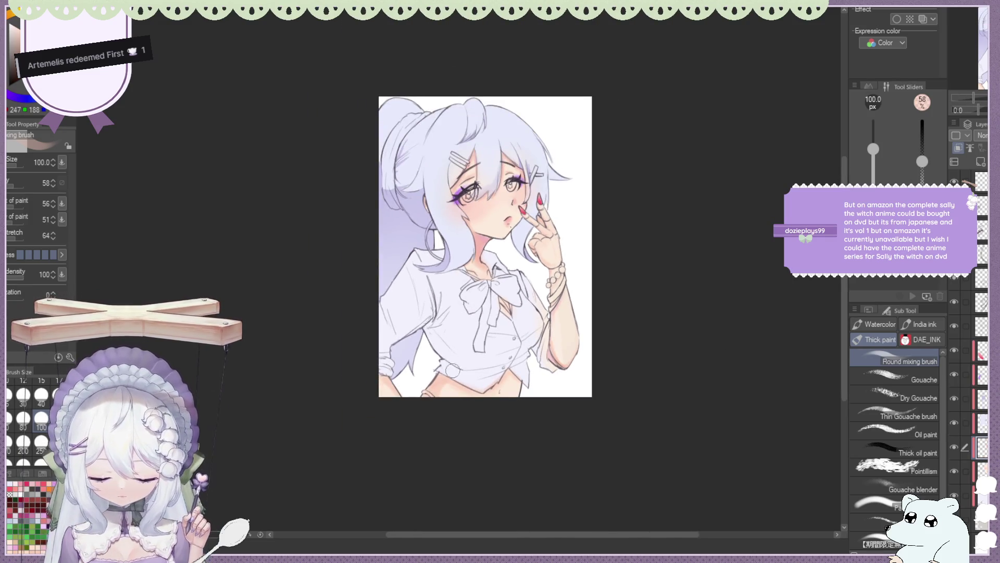
scroll(450, 392, "up", 2)
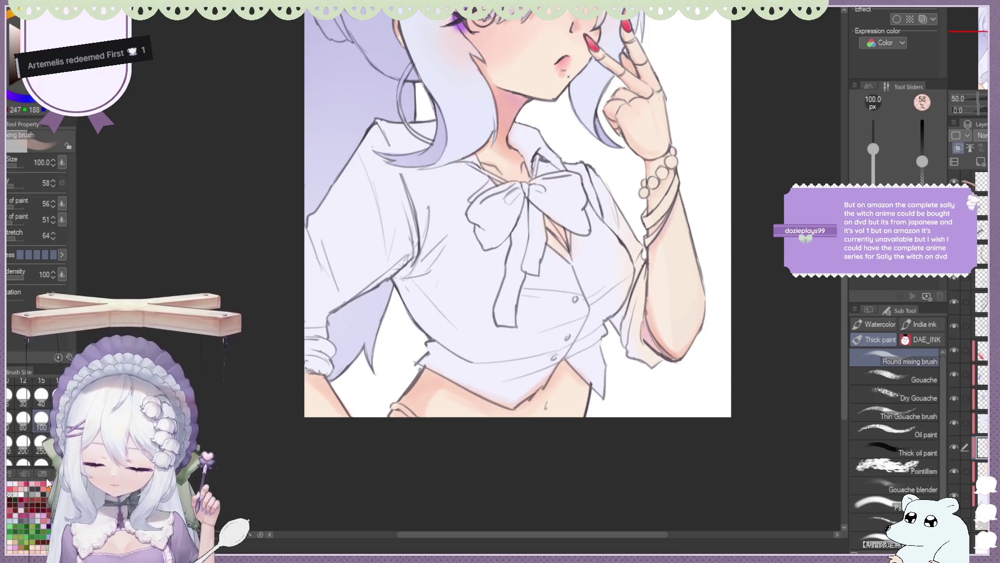
left_click(403, 379, "alt")
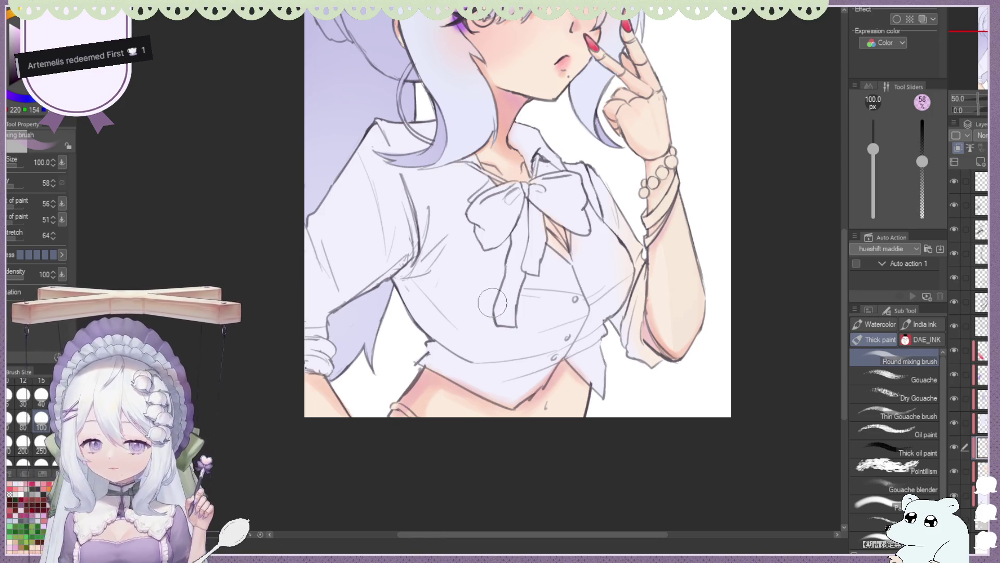
key("e")
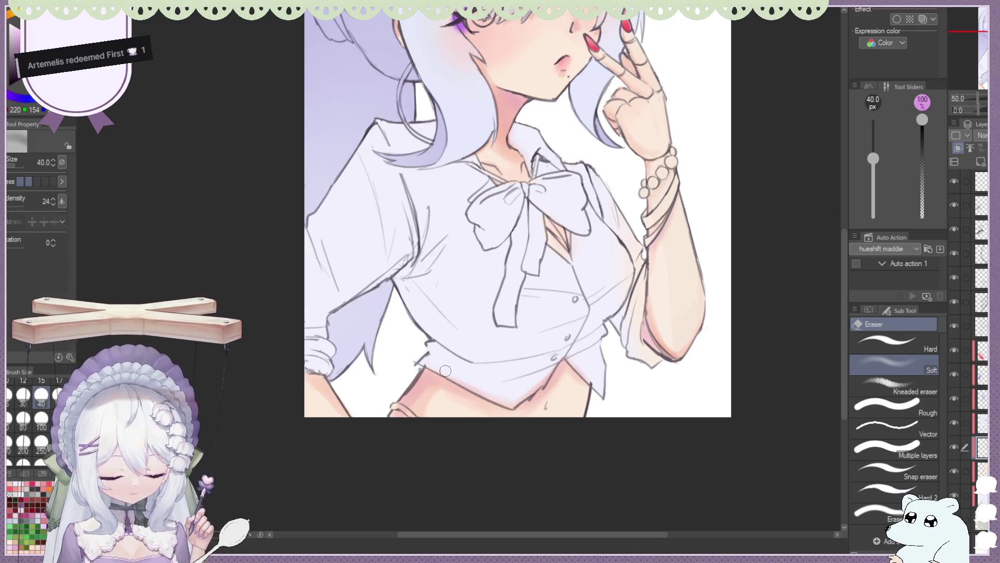
key("j")
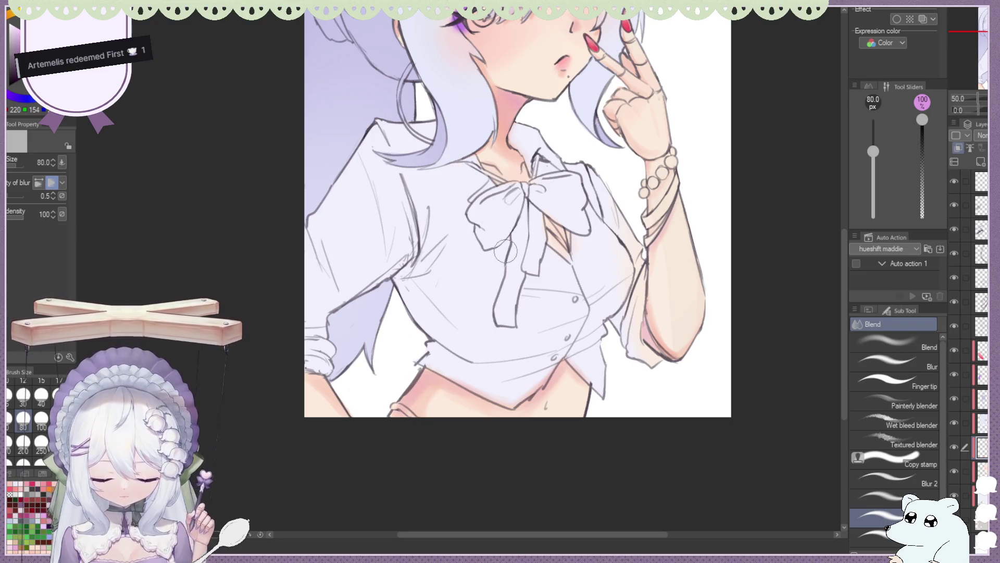
key("e")
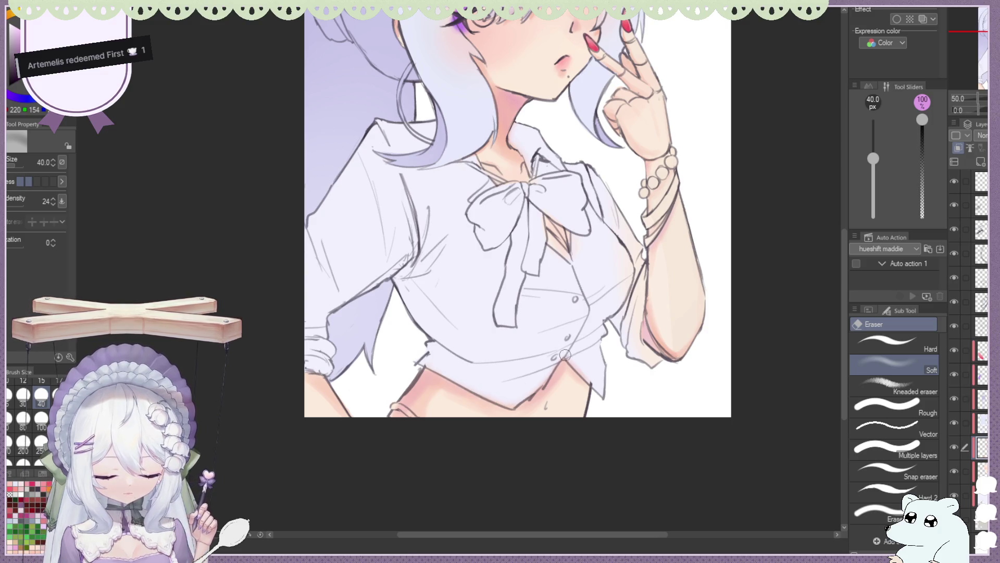
scroll(552, 283, "down", 3)
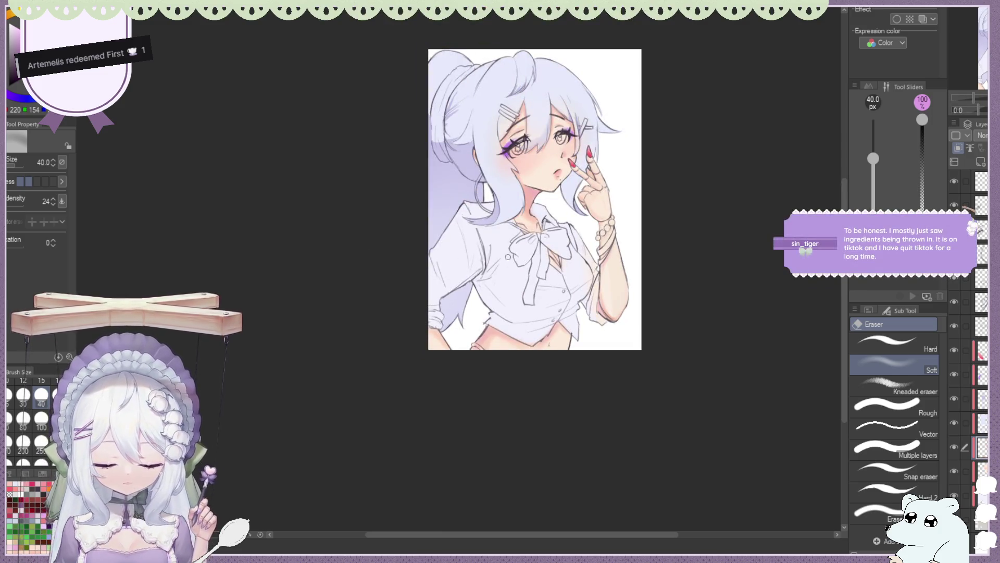
scroll(508, 257, "up", 4)
key("b")
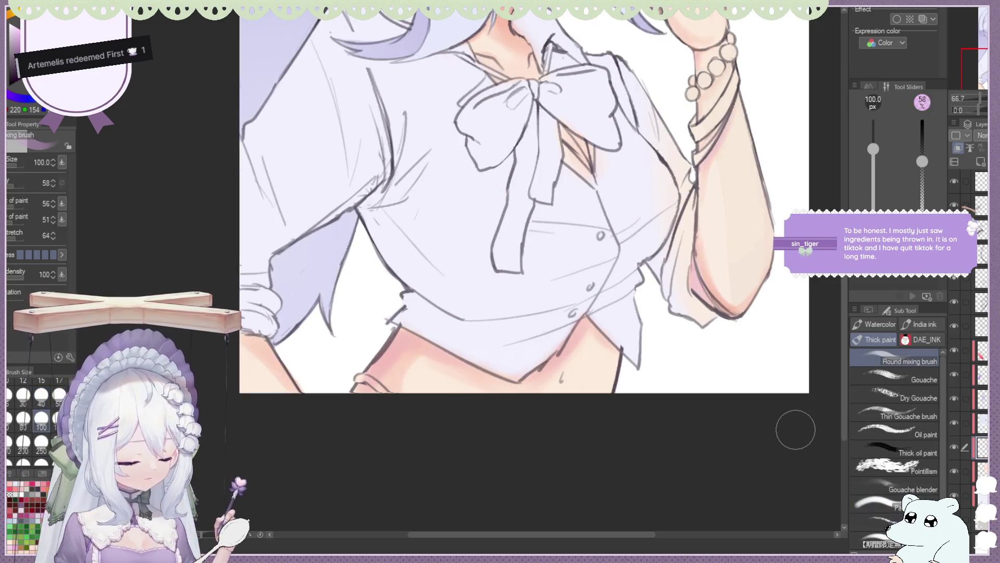
key("j")
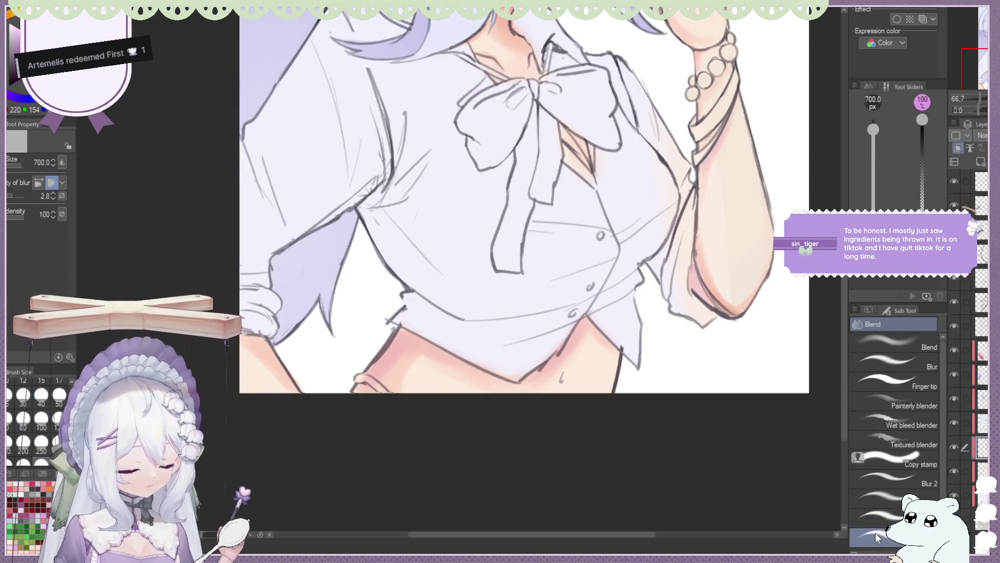
left_click(893, 497)
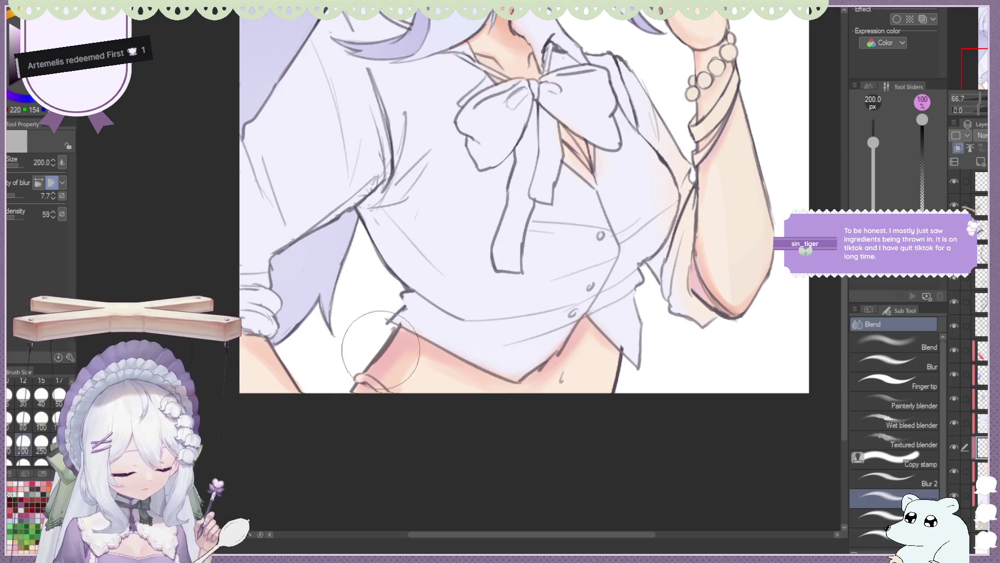
left_click_drag(386, 342, 425, 385)
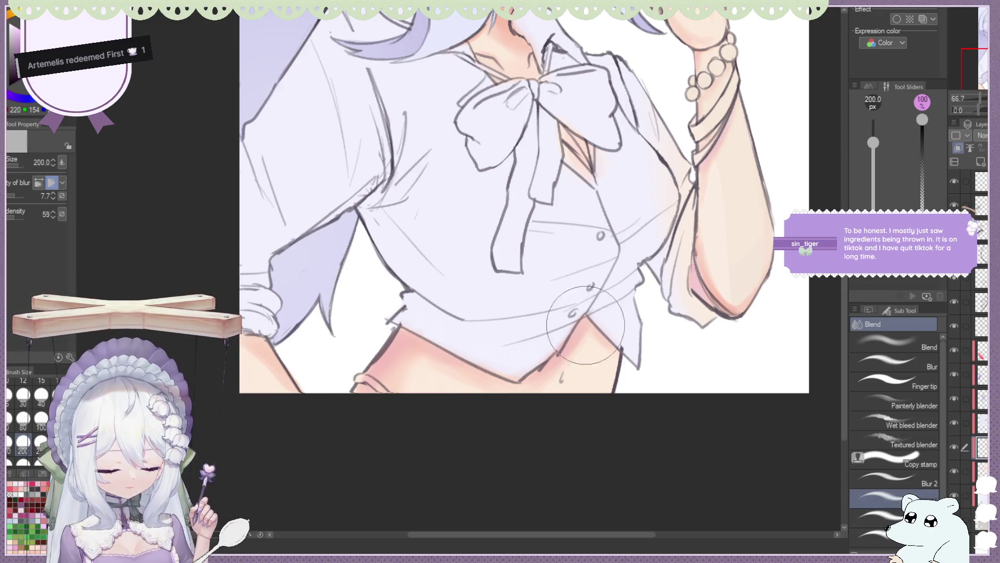
left_click_drag(380, 330, 363, 313)
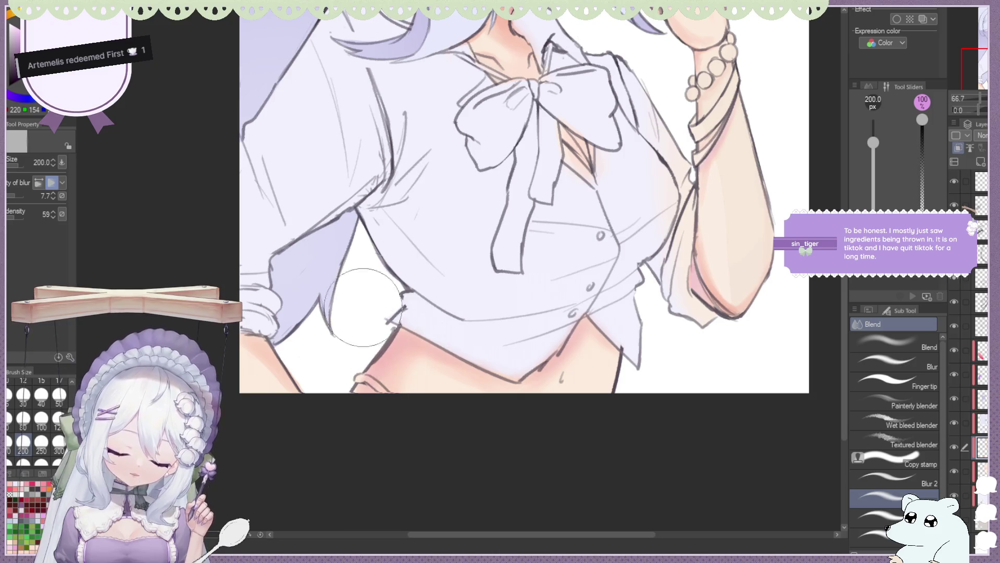
scroll(363, 313, "down", 3)
scroll(528, 286, "down", 2)
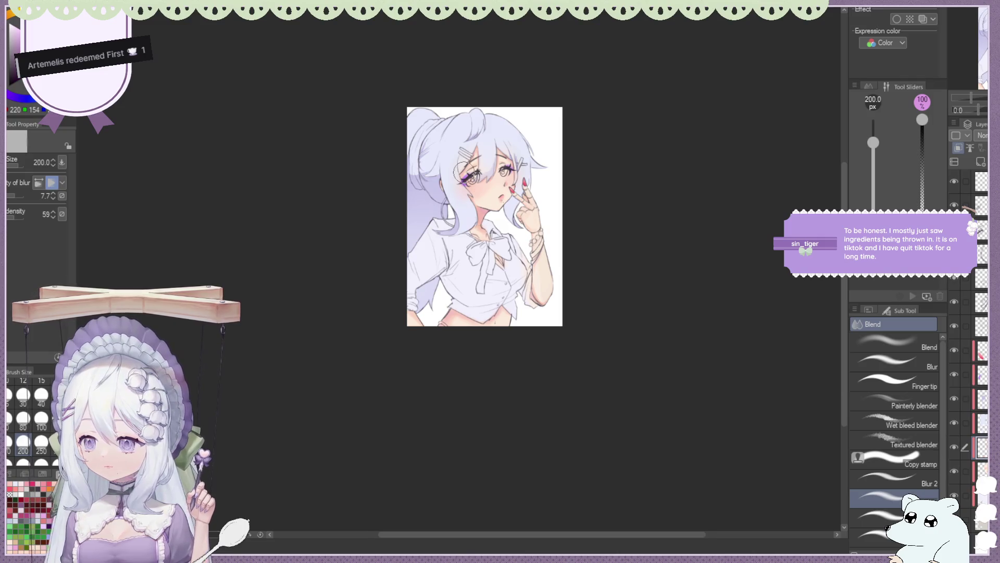
scroll(464, 172, "up", 1)
scroll(465, 172, "up", 1)
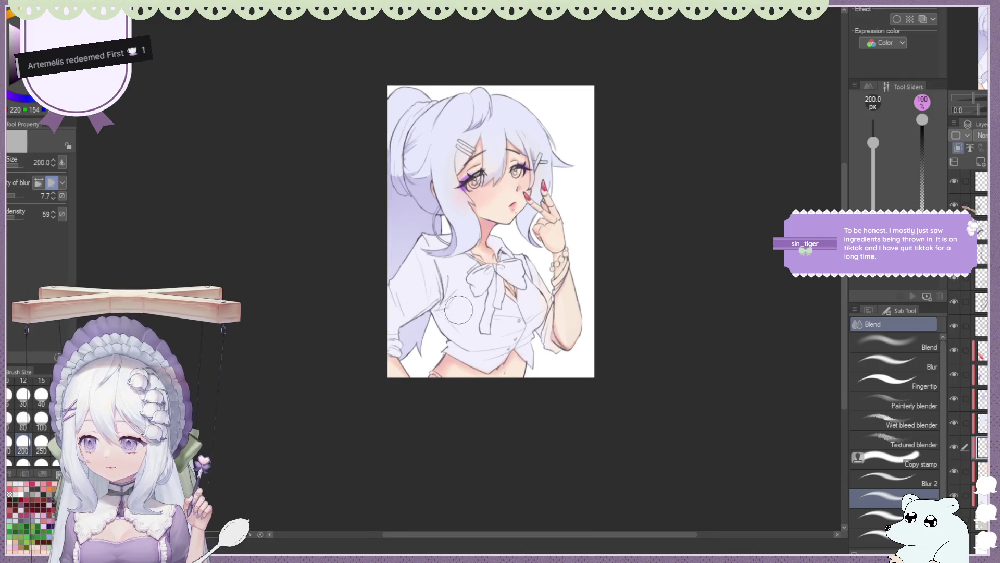
scroll(457, 313, "up", 1)
scroll(454, 318, "up", 1)
scroll(443, 354, "up", 1)
scroll(469, 397, "down", 1)
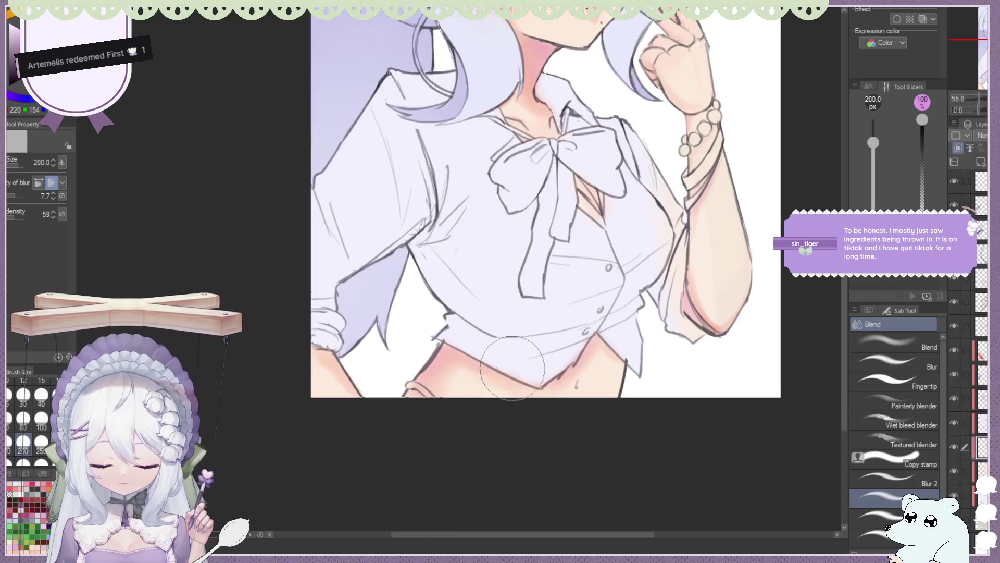
scroll(503, 259, "down", 1)
scroll(506, 257, "down", 1)
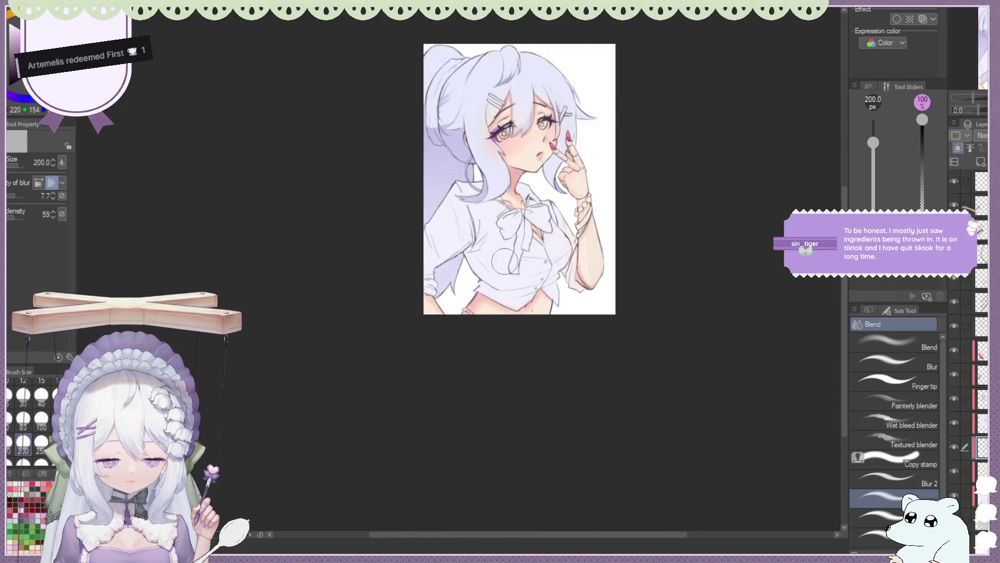
scroll(503, 333, "up", 2)
scroll(502, 301, "up", 2)
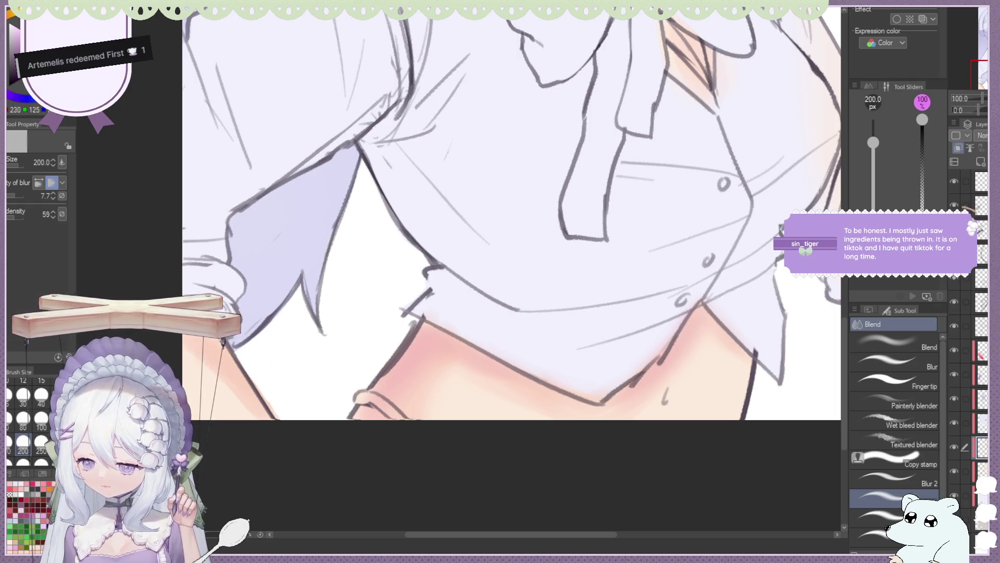
On the layer below, lasso-fill a small purple band beside the hip.
key("m")
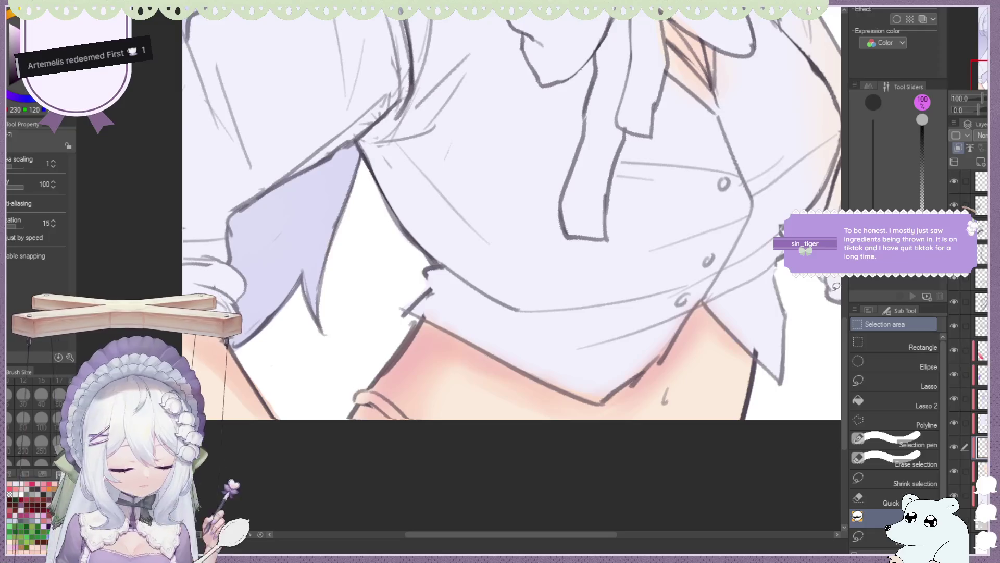
key("alt+bracketleft")
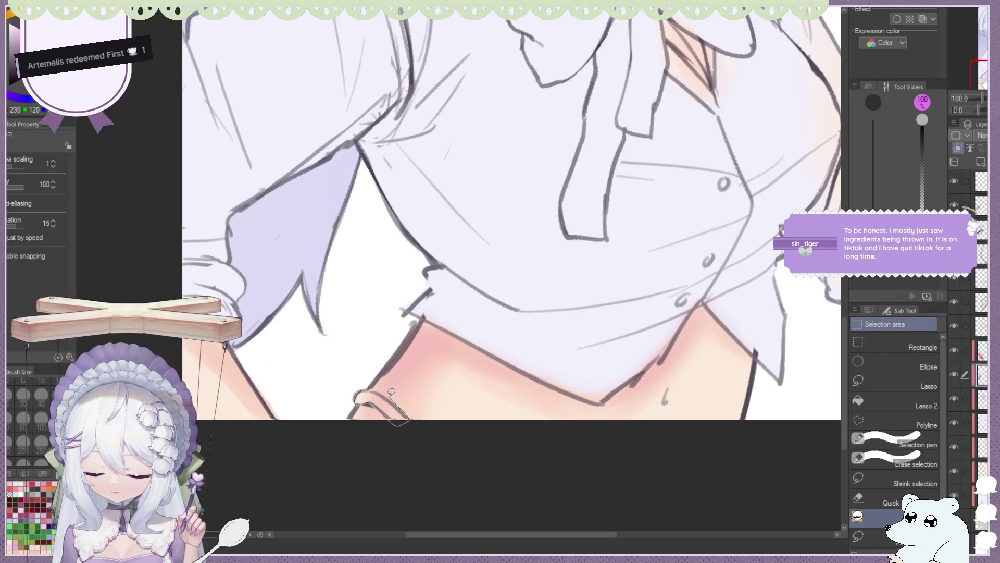
left_click_drag(391, 392, 365, 397)
scroll(390, 344, "down", 3)
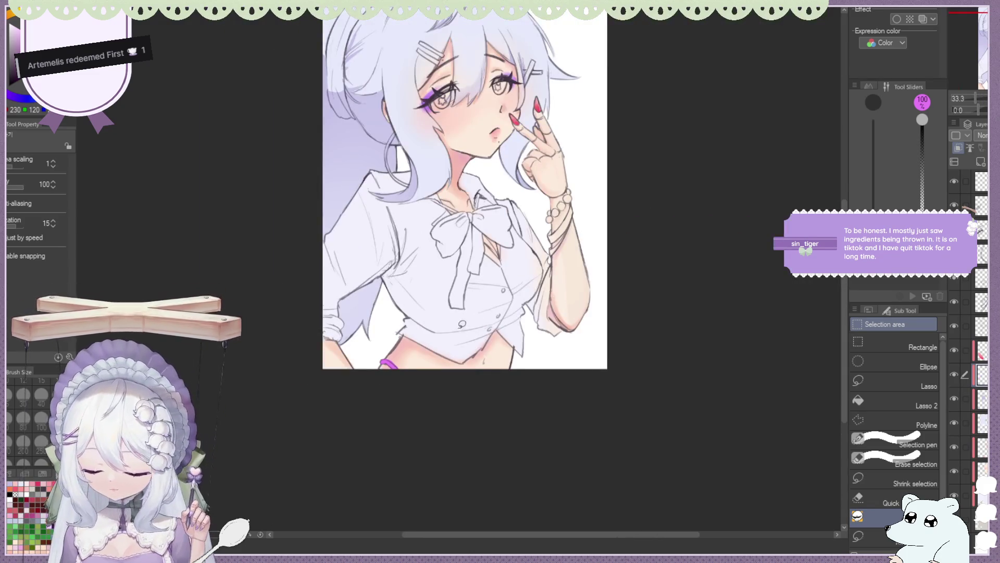
scroll(376, 384, "up", 3)
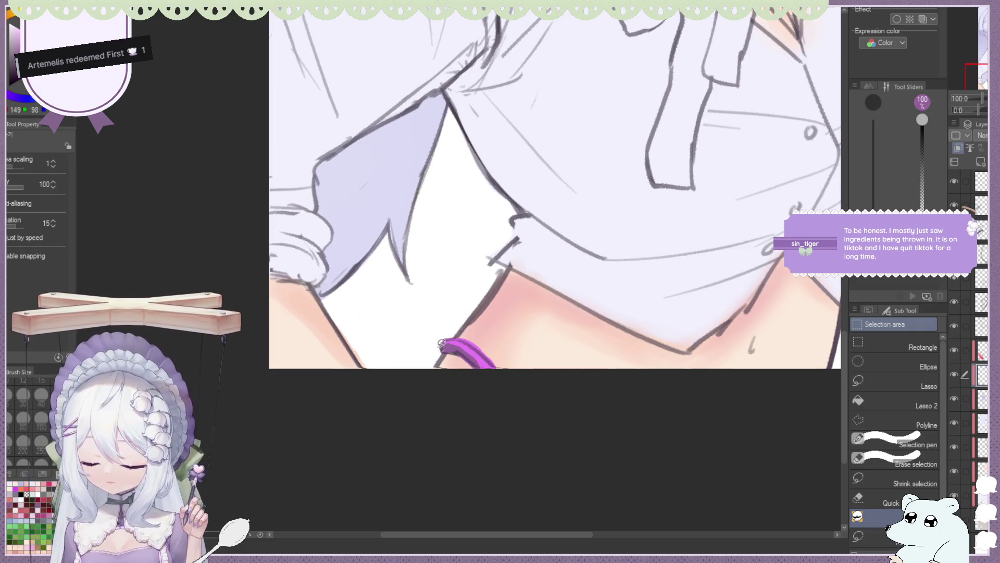
scroll(479, 313, "down", 3)
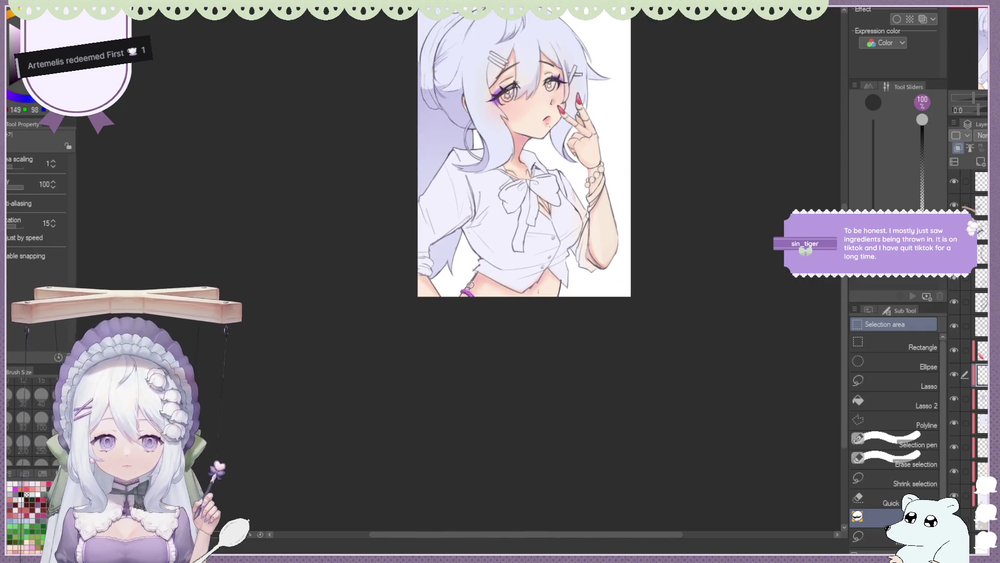
scroll(475, 245, "up", 1)
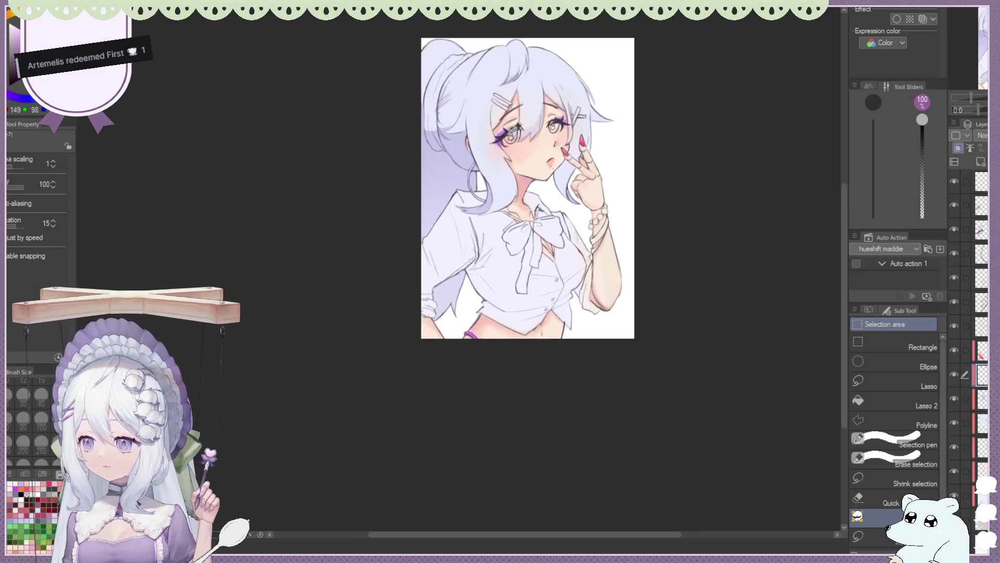
scroll(537, 234, "up", 1)
scroll(536, 250, "down", 1)
scroll(537, 260, "down", 1)
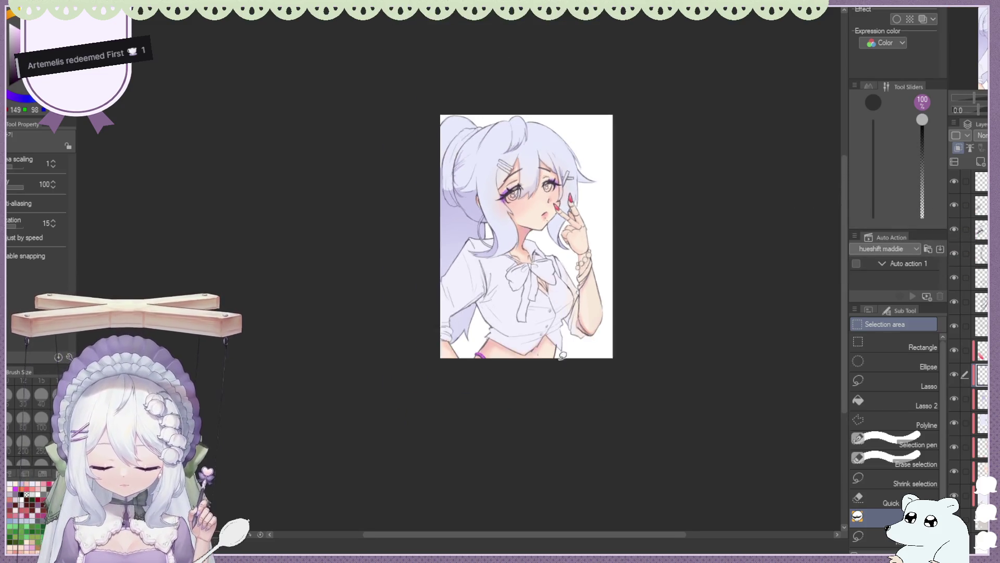
scroll(531, 271, "up", 2)
scroll(531, 271, "up", 1)
scroll(523, 187, "down", 3)
scroll(512, 172, "up", 1)
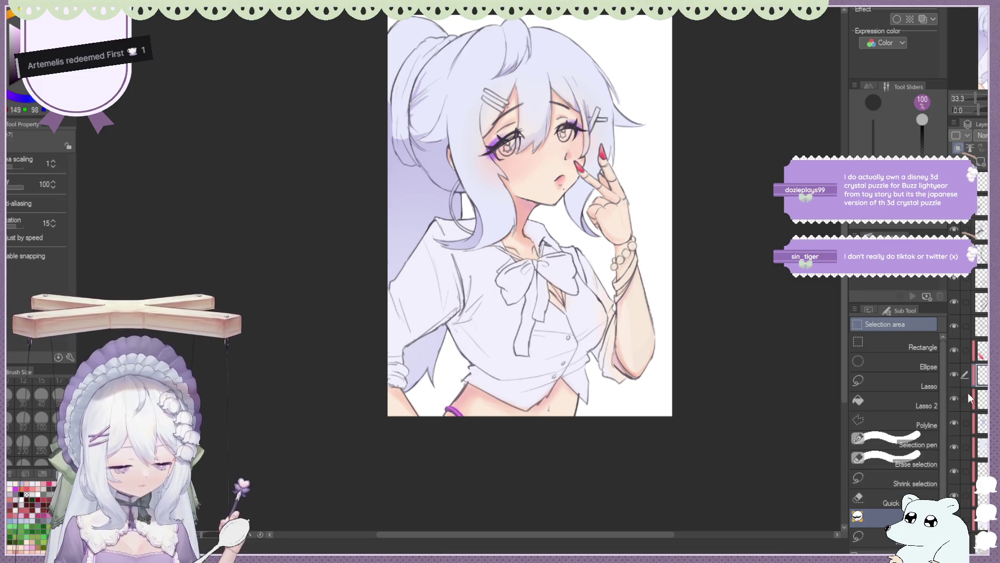
scroll(562, 275, "down", 1)
scroll(561, 276, "up", 2)
scroll(561, 276, "up", 1)
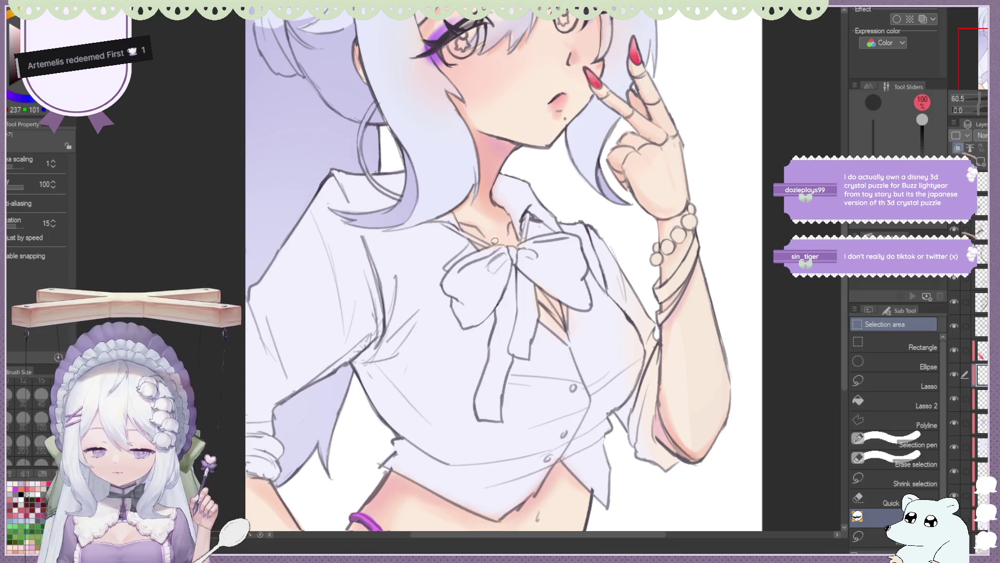
Lasso-fill the bow's two collar straps and its left loops solid red.
scroll(497, 238, "up", 1)
scroll(498, 238, "up", 1)
left_click_drag(430, 214, 510, 249)
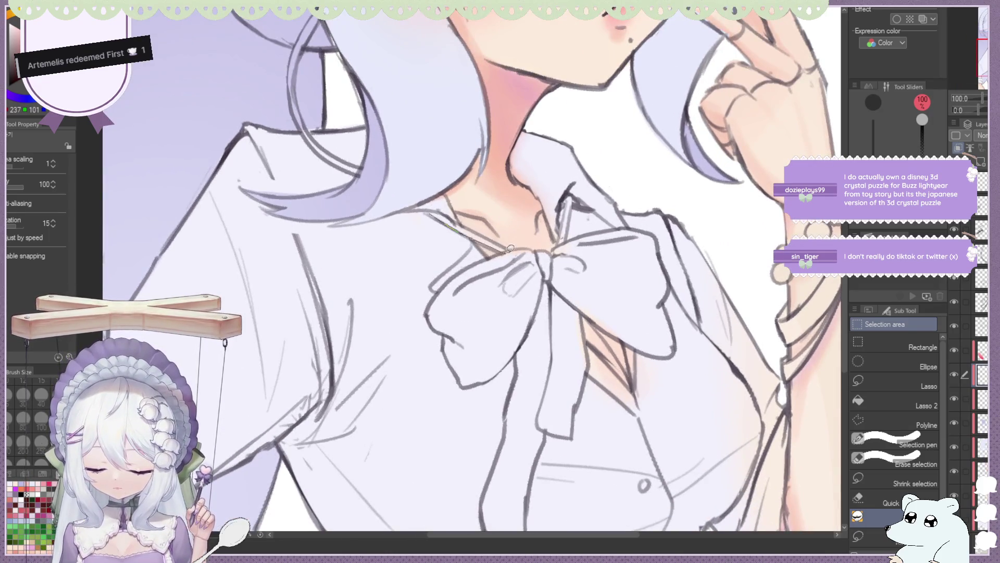
left_click_drag(436, 207, 435, 209)
left_click_drag(571, 192, 571, 195)
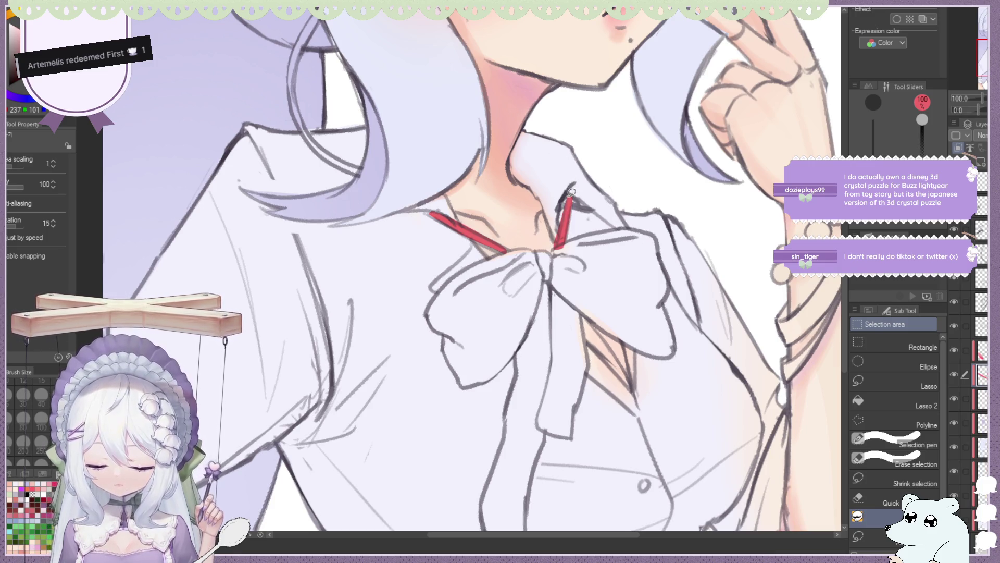
left_click_drag(471, 265, 495, 326)
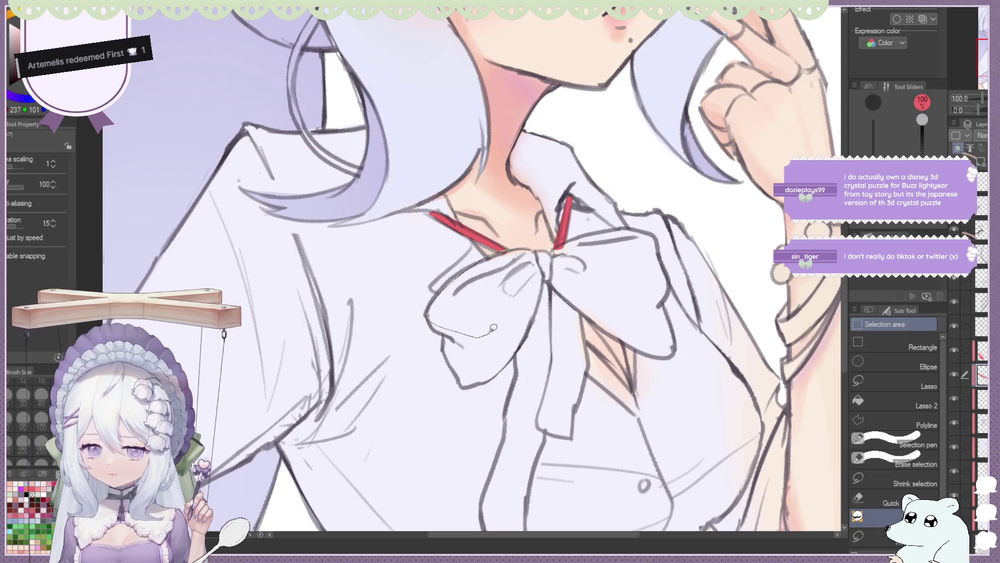
mouse_move(515, 319)
left_mouse_down()
mouse_move(530, 249)
mouse_move(547, 271)
left_mouse_up()
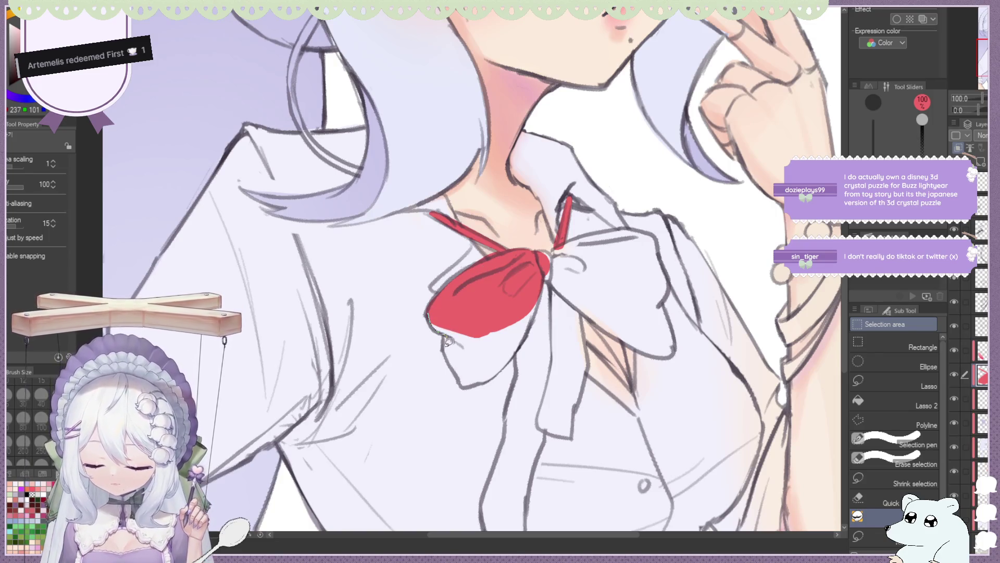
left_click_drag(468, 379, 520, 316)
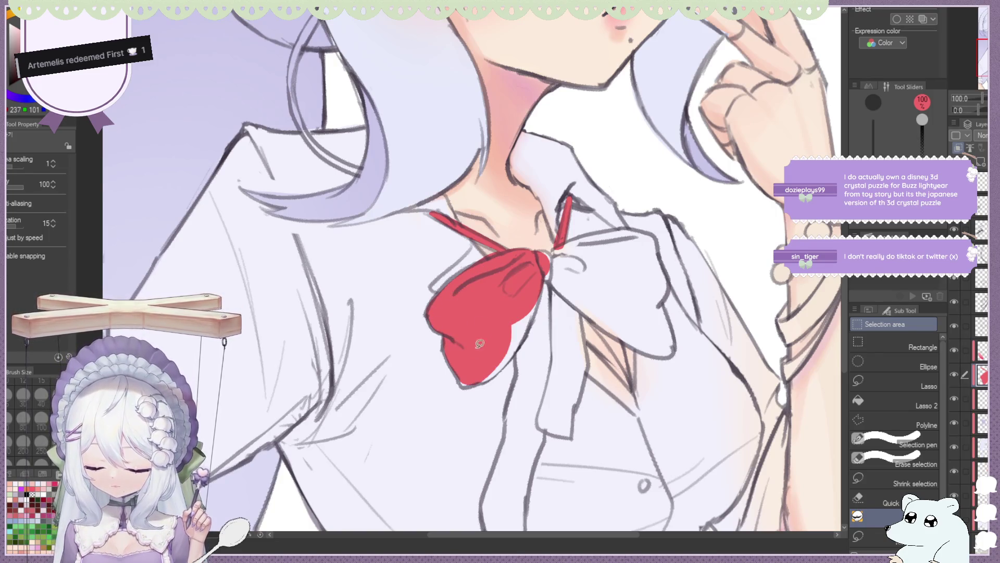
mouse_move(510, 359)
left_mouse_down()
mouse_move(512, 289)
mouse_move(540, 281)
left_mouse_up()
Fill the bow's knot, right loops and the tie below red, redoing the tie fill.
left_click_drag(574, 238, 587, 226)
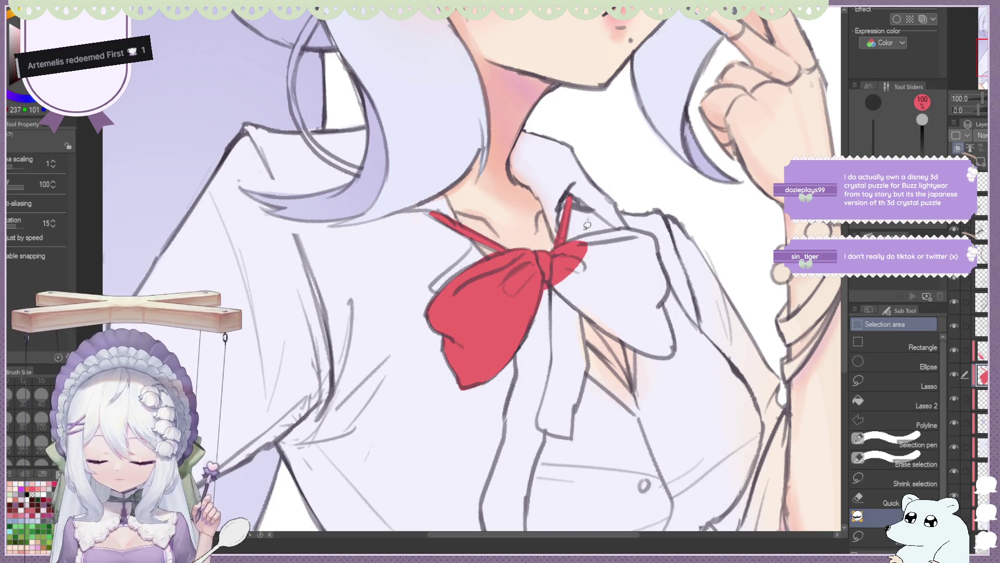
mouse_move(660, 234)
left_mouse_down()
mouse_move(565, 279)
mouse_move(597, 286)
mouse_move(590, 260)
left_mouse_up()
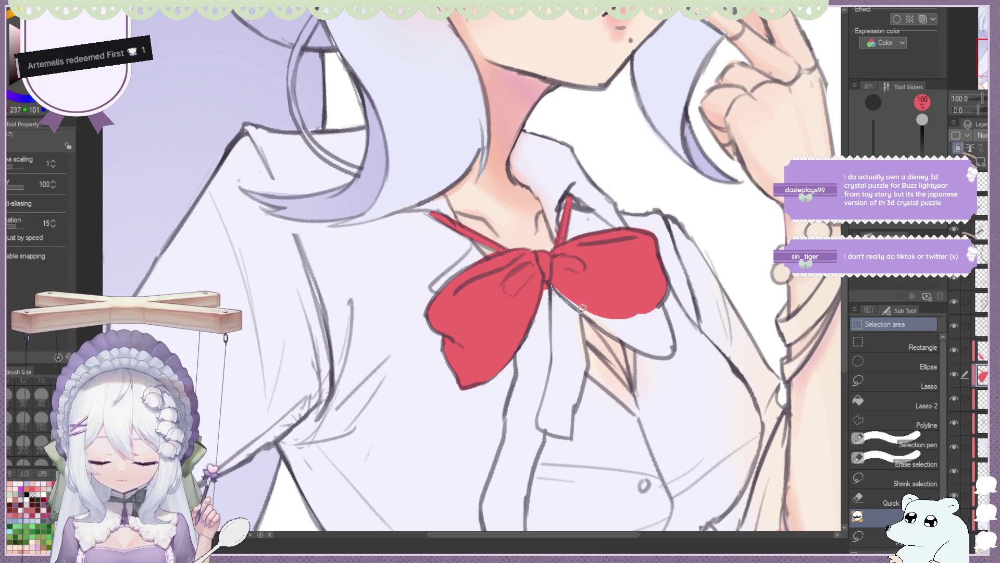
left_click_drag(579, 306, 663, 295)
left_click_drag(622, 335, 661, 356)
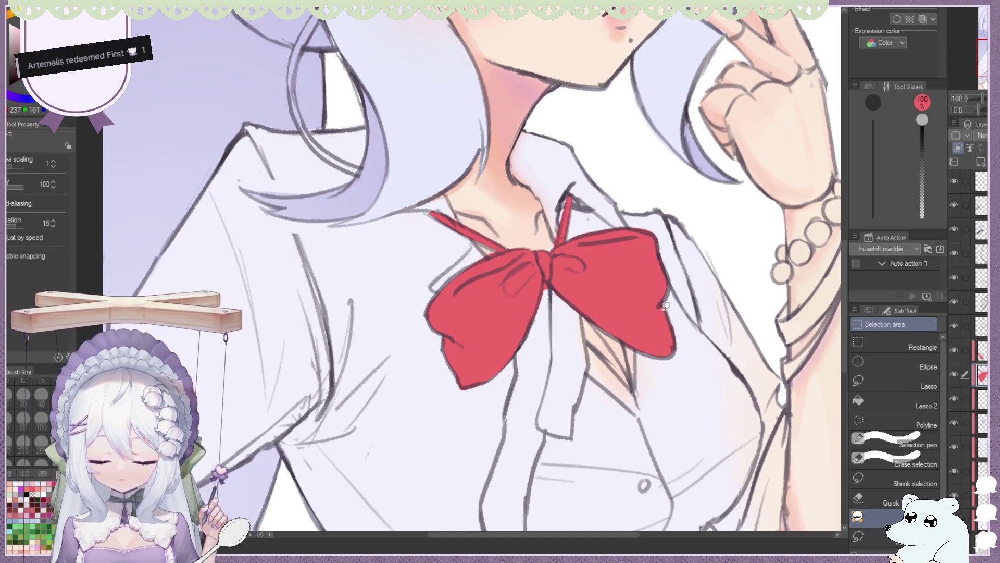
scroll(667, 326, "down", 8)
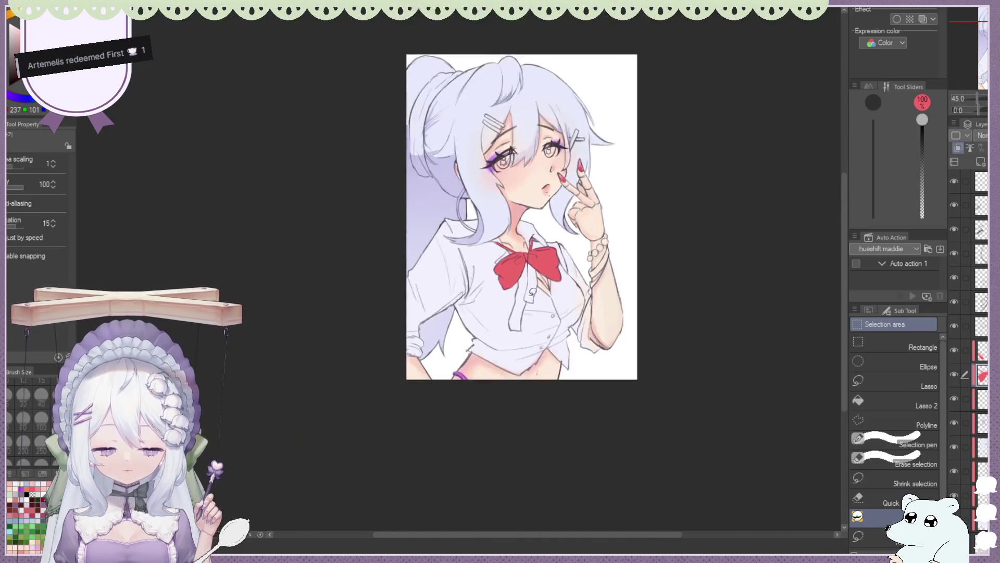
scroll(527, 282, "up", 7)
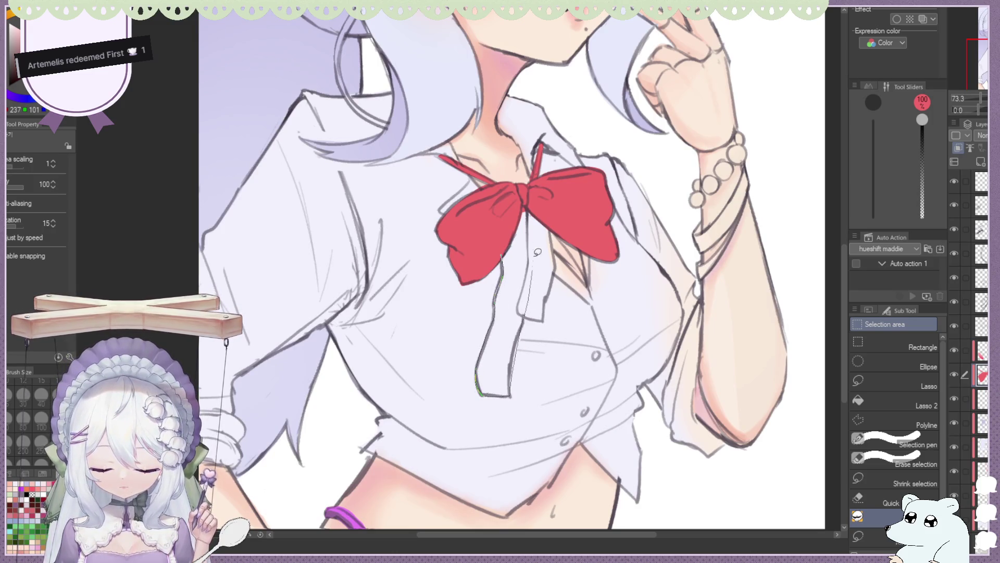
left_click_drag(537, 256, 535, 226)
key("ctrl+z")
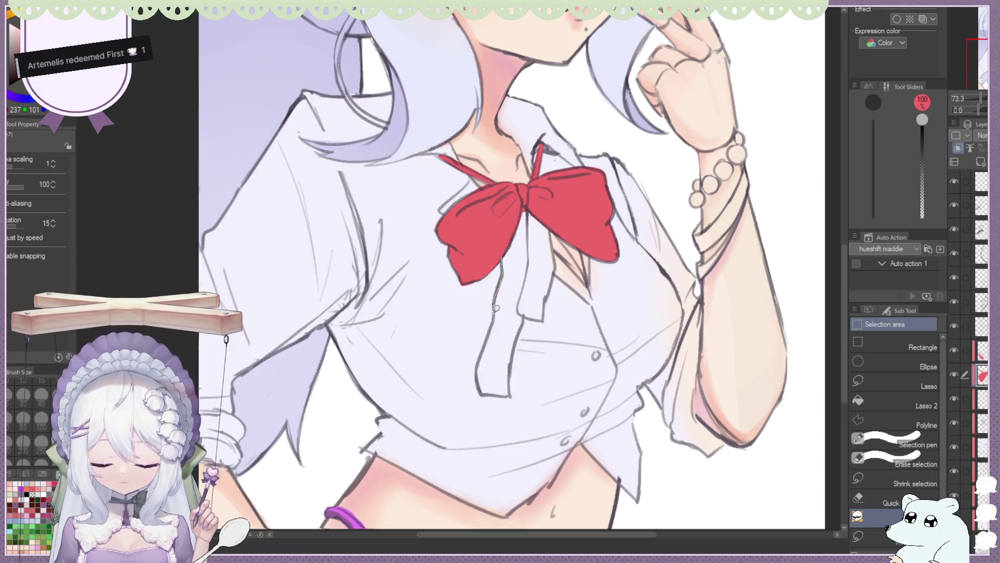
left_click_drag(513, 377, 521, 271)
key("ctrl+0")
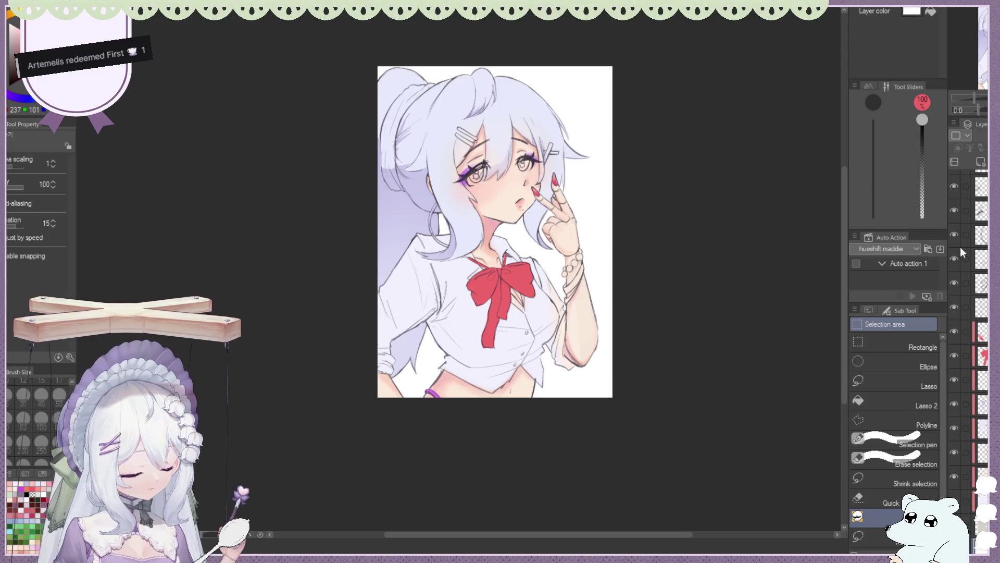
Switch to pale yellow and lasso-fill the white background around the girl.
key("x")
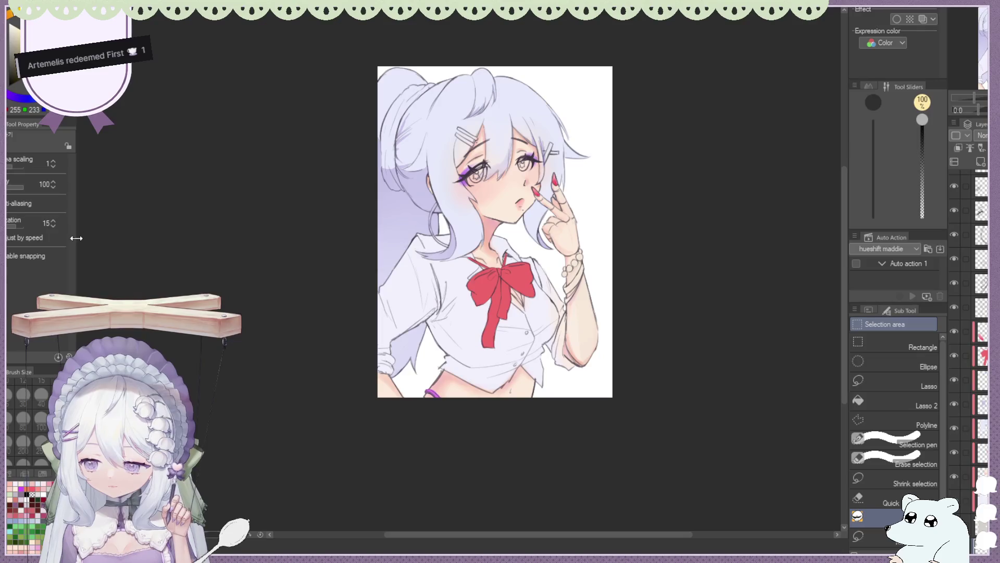
left_click_drag(393, 45, 319, 322)
left_click_drag(424, 33, 396, 45)
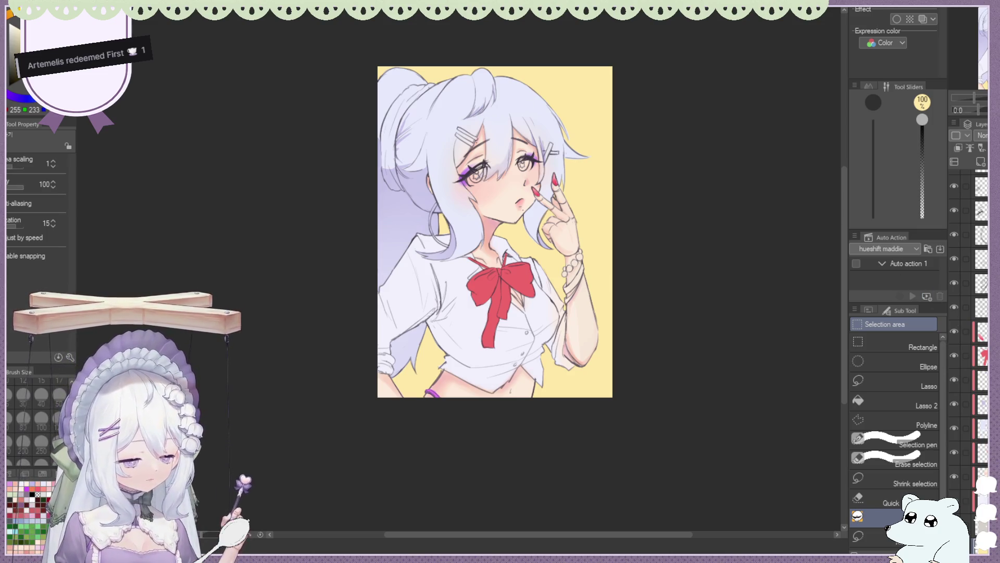
Make a different layer active and change the drawing colour to pink.
scroll(501, 105, "up", 2)
left_click(382, 145, "ctrl+shift")
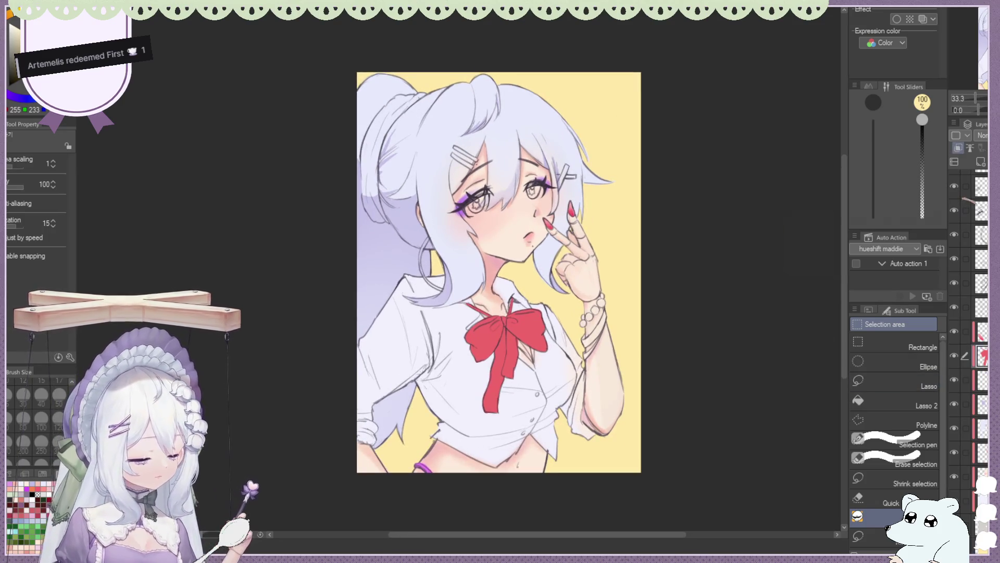
scroll(382, 146, "down", 1)
scroll(419, 119, "up", 2)
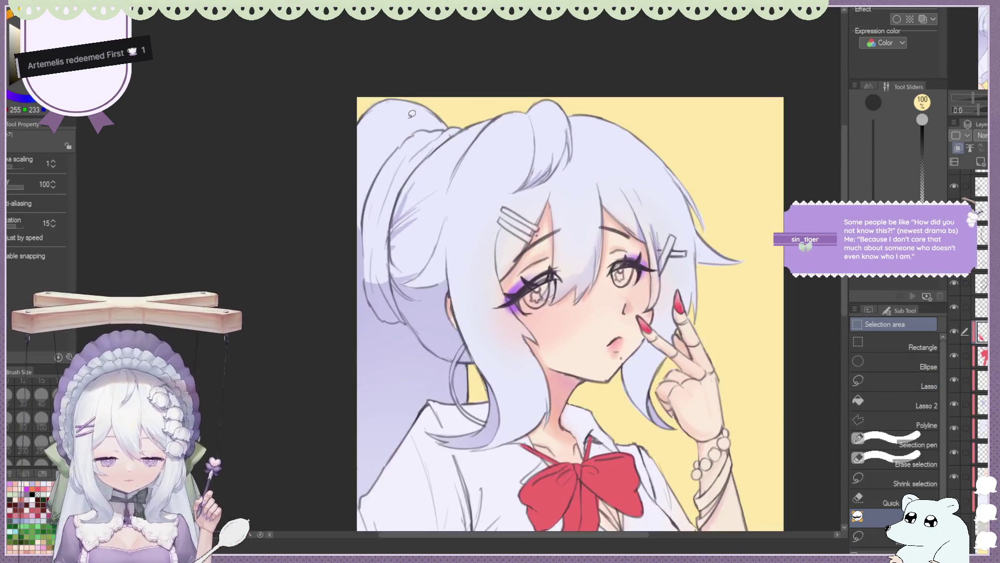
scroll(420, 119, "down", 1)
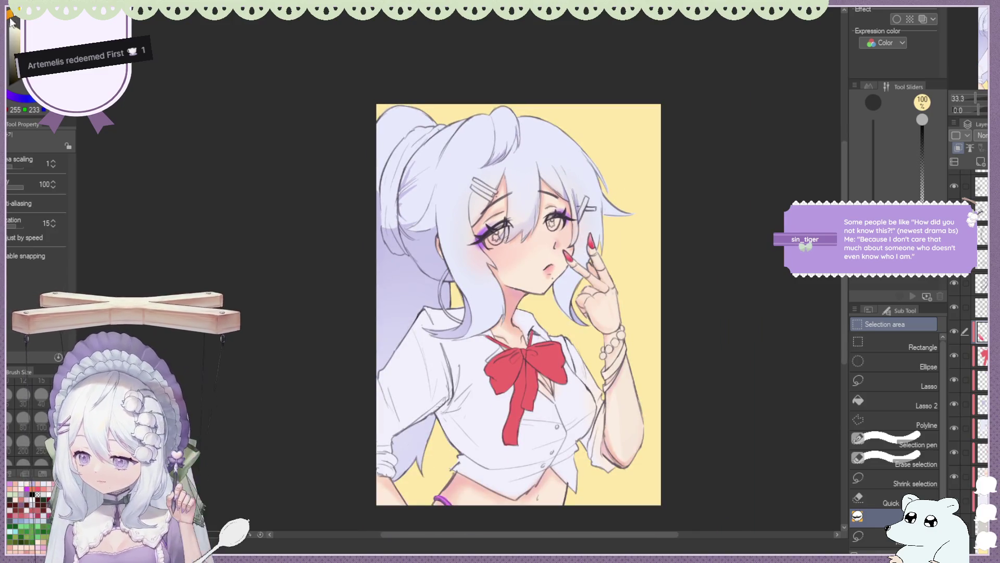
left_click(16, 41)
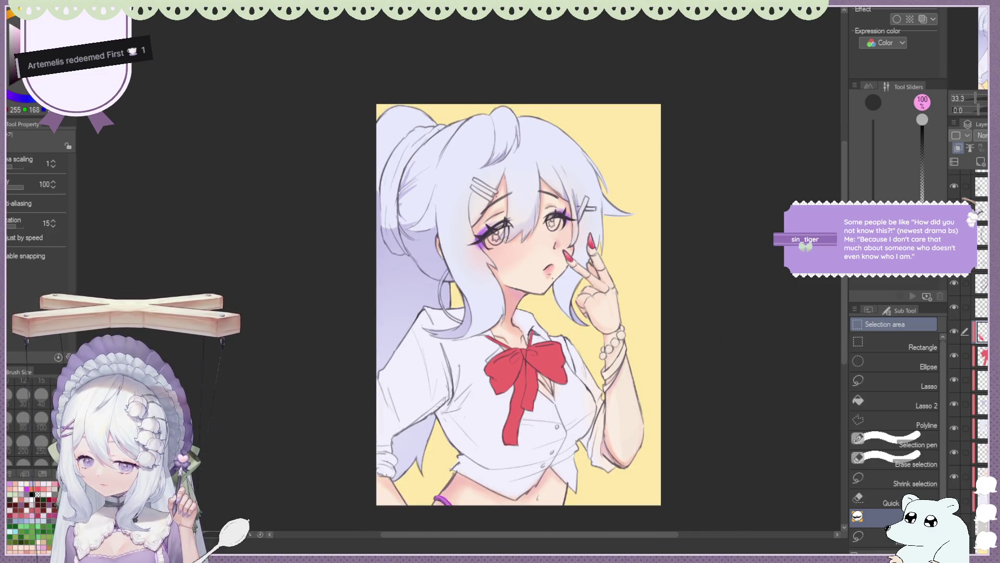
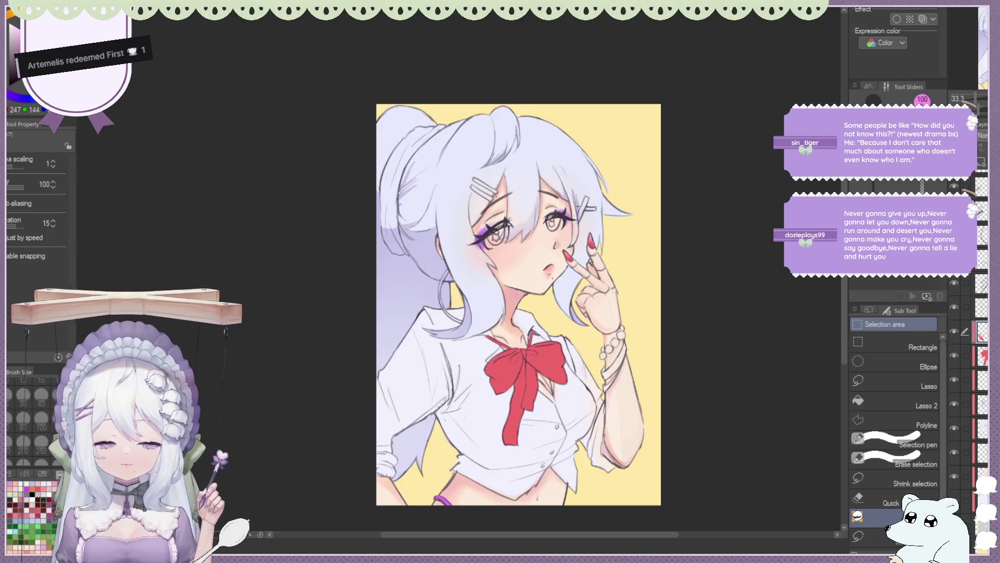
Paint a solid bright pink hair tie around the ponytail base, undoing one stray stroke.
mouse_move(410, 135)
left_mouse_down()
mouse_move(385, 231)
mouse_move(399, 250)
mouse_move(419, 129)
left_mouse_up()
key("ctrl+z")
scroll(387, 203, "up", 1)
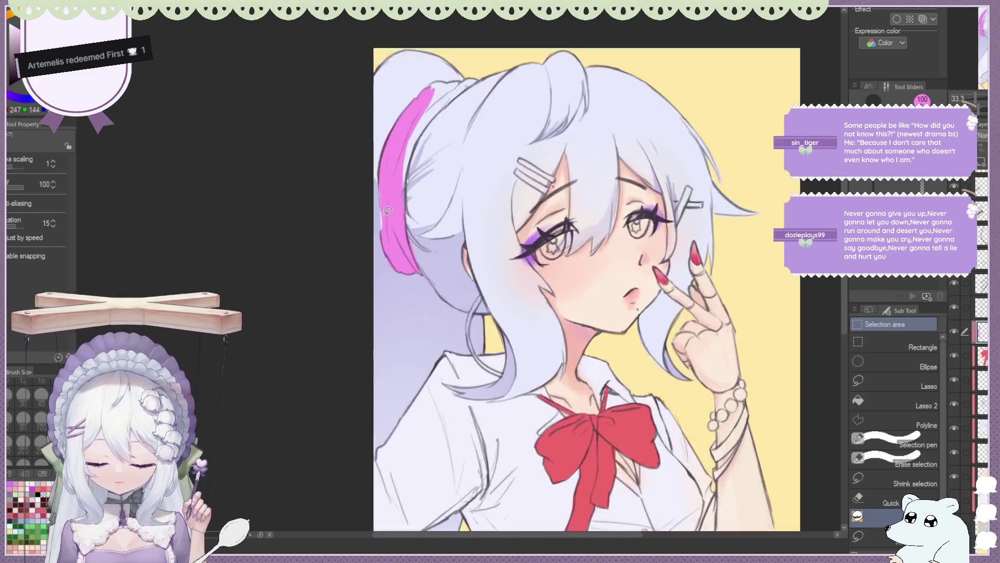
scroll(395, 207, "up", 1)
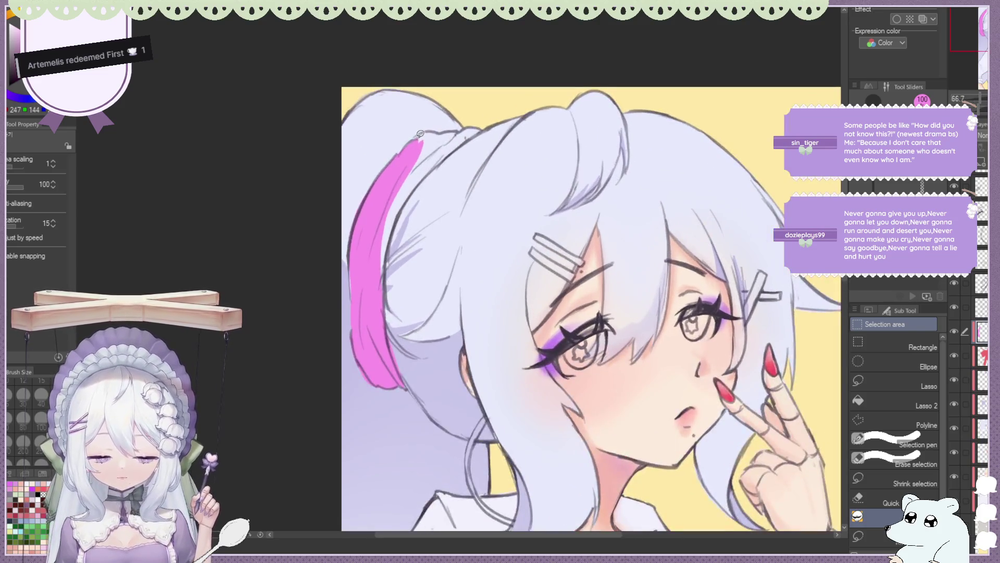
left_click_drag(458, 126, 461, 124)
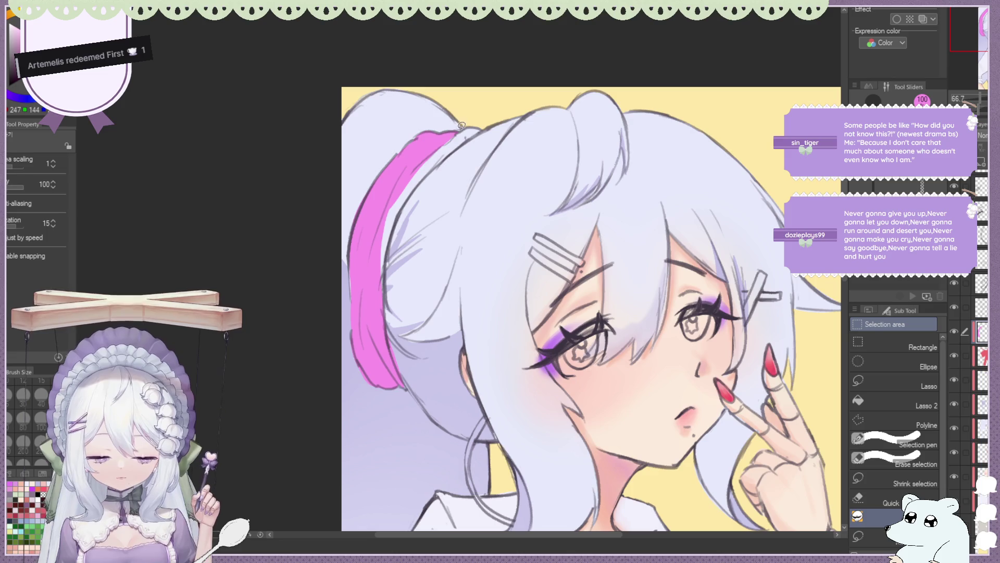
mouse_move(422, 176)
left_mouse_down()
mouse_move(433, 145)
mouse_move(380, 242)
left_mouse_up()
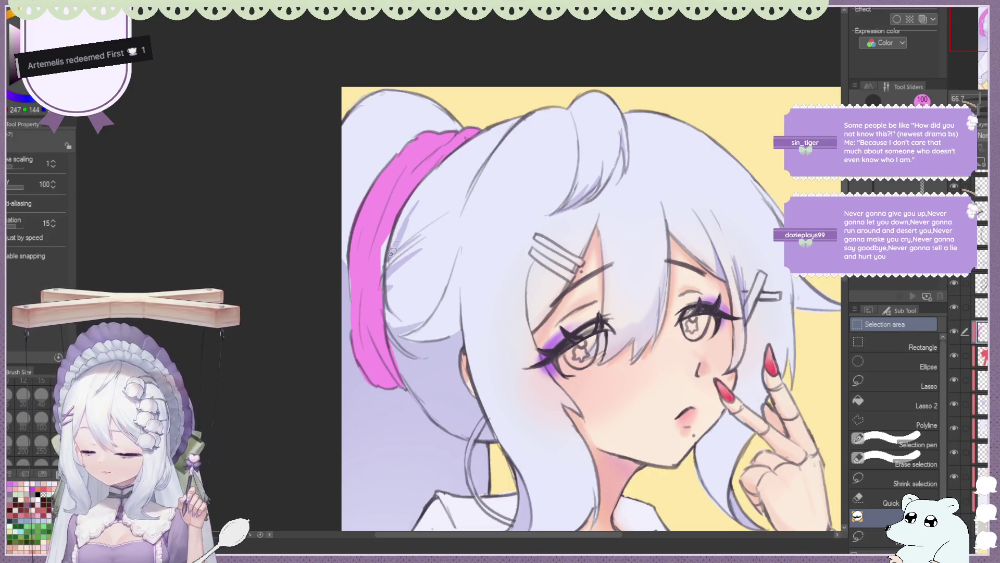
left_click_drag(392, 252, 383, 217)
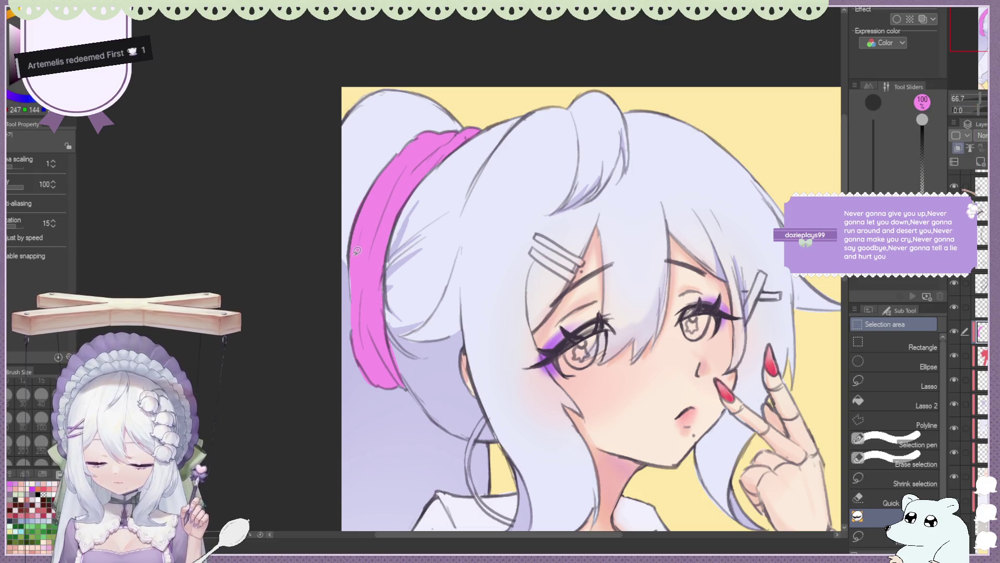
left_click_drag(357, 253, 392, 230)
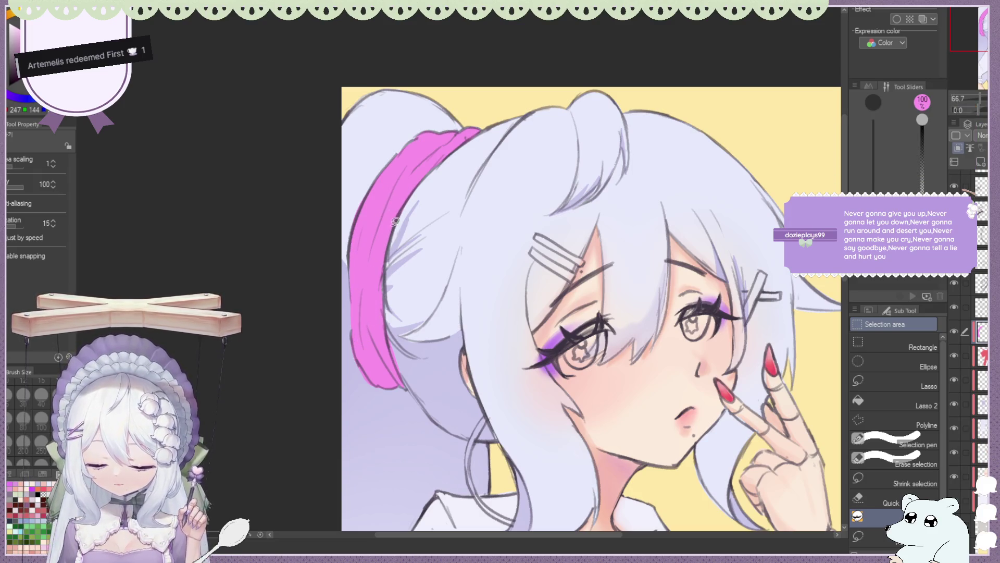
left_click_drag(410, 184, 407, 177)
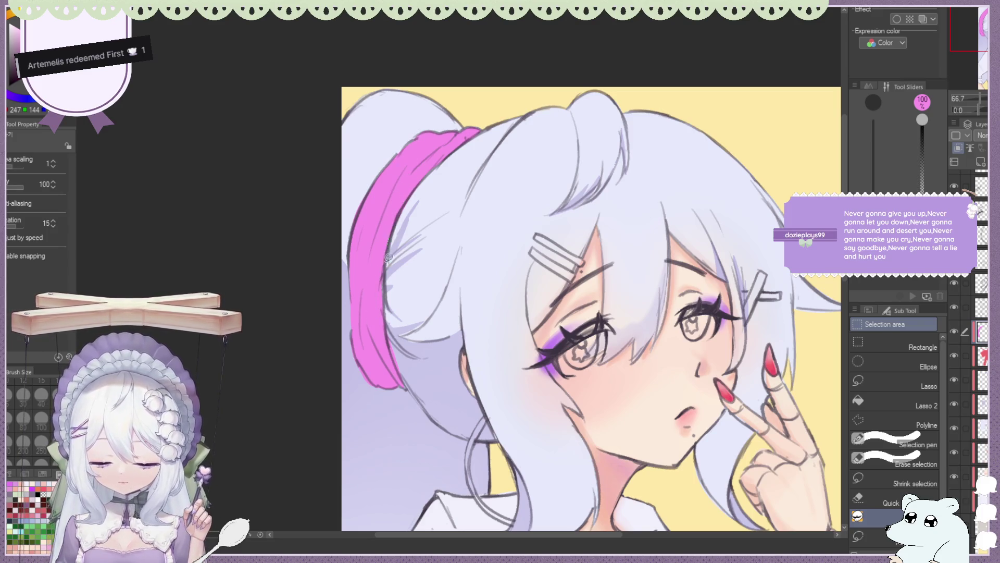
scroll(367, 201, "down", 3)
scroll(373, 203, "up", 2)
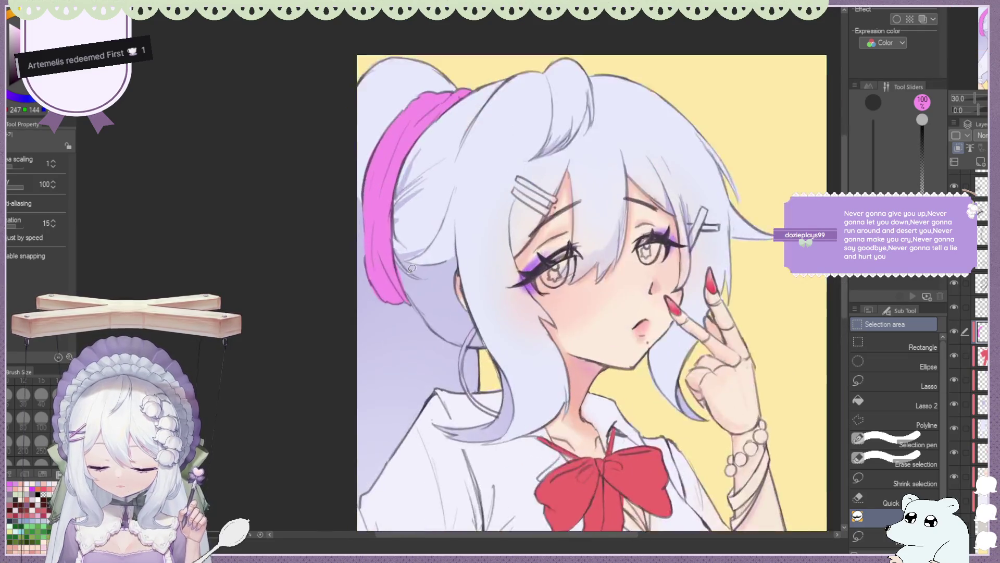
scroll(449, 267, "up", 2)
key("e")
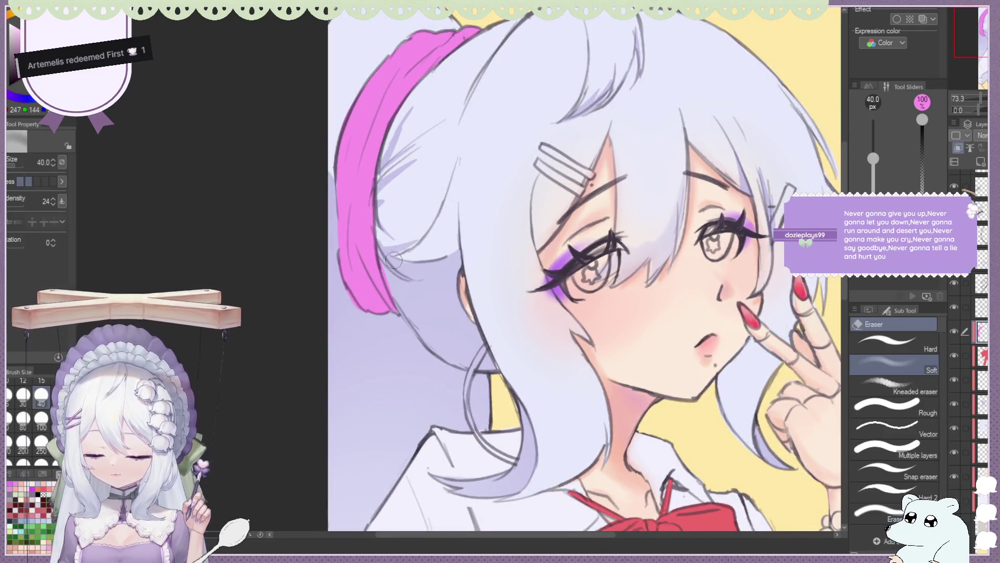
left_click(894, 343)
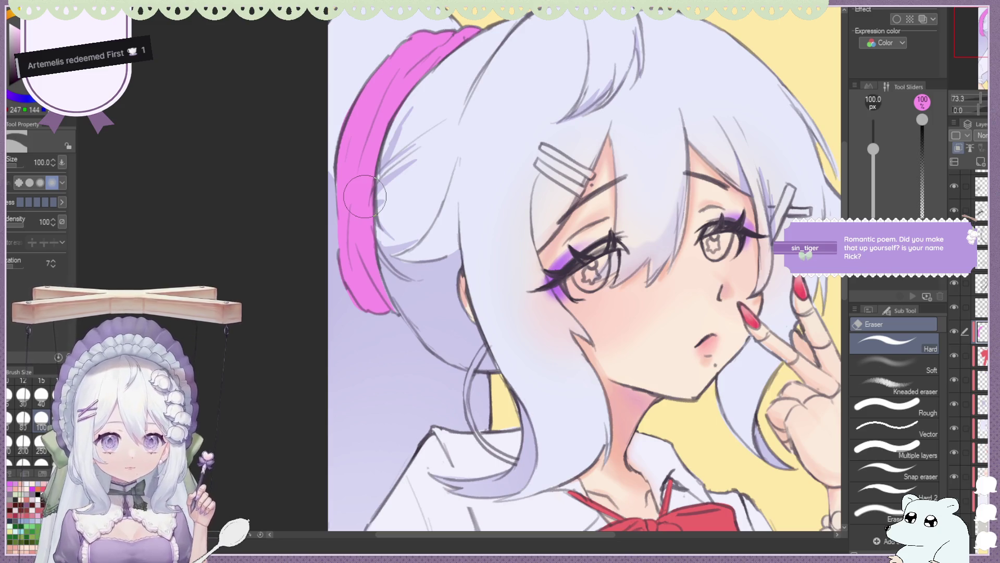
key("m")
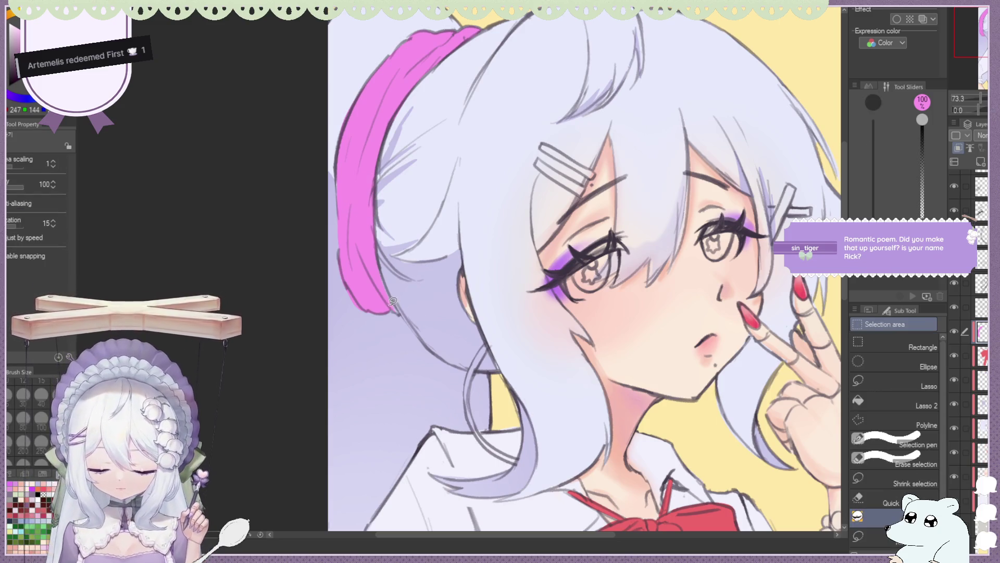
scroll(403, 223, "down", 4)
scroll(370, 194, "up", 2)
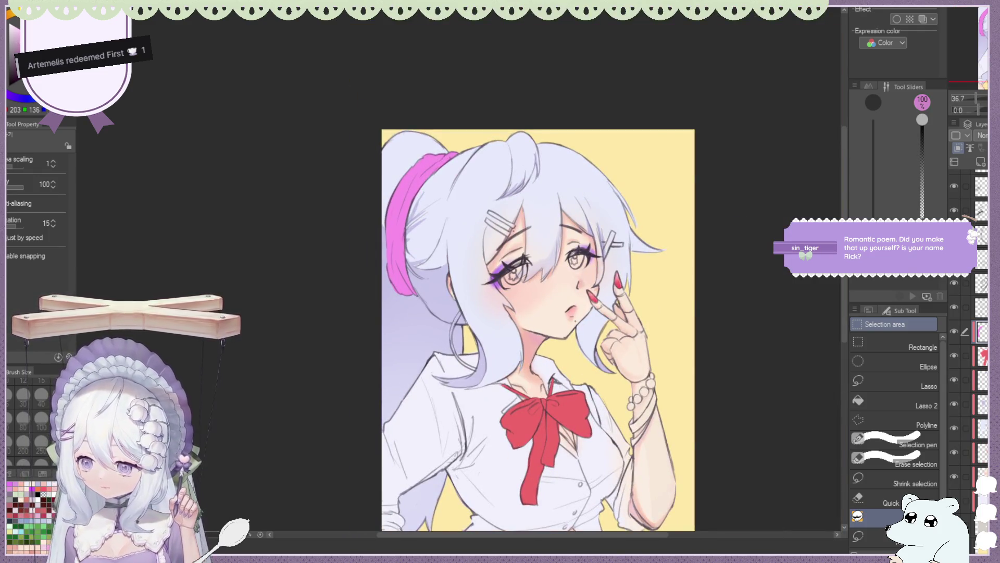
key("b")
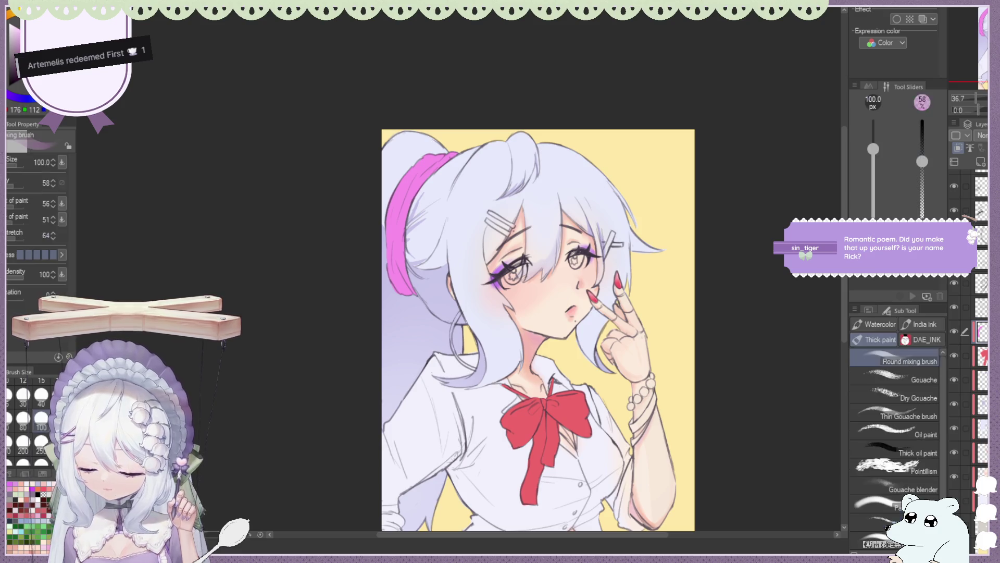
Blend darker mauve shading into the lower hair tie with a smaller mixing brush.
scroll(388, 183, "up", 1)
left_click_drag(401, 252, 400, 272)
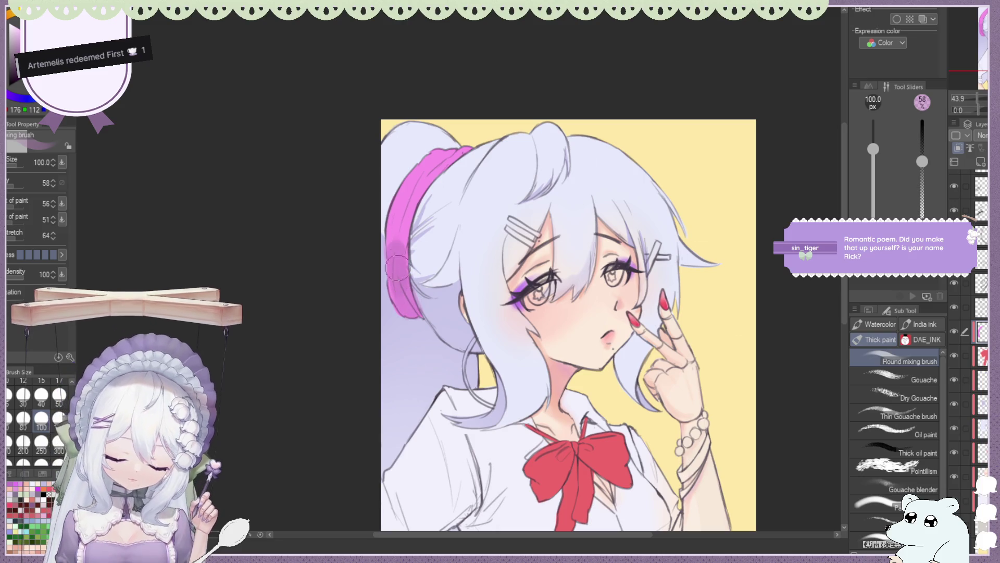
left_click_drag(401, 272, 394, 292)
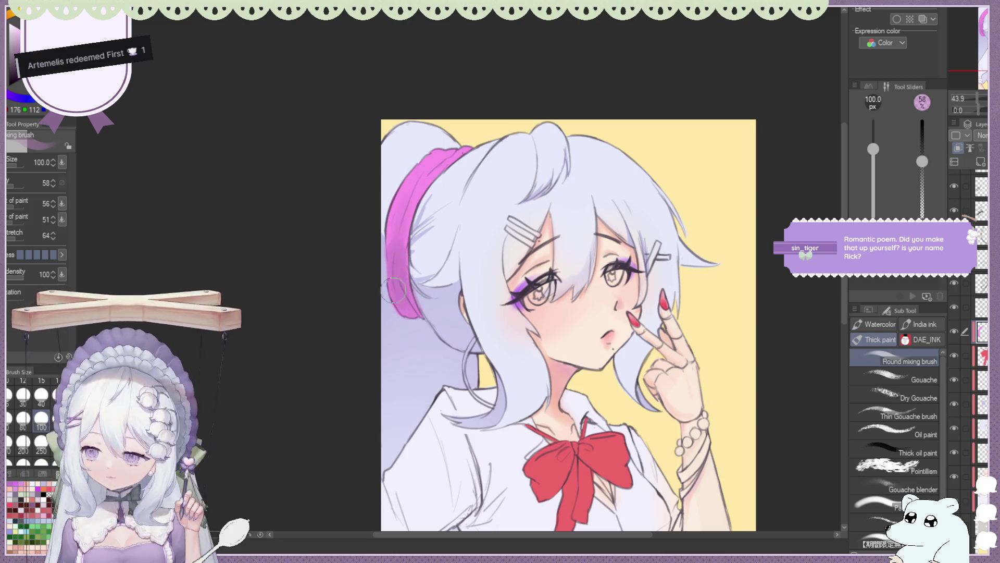
scroll(433, 261, "up", 2)
key("[")
key("[")
key("[")
key("[")
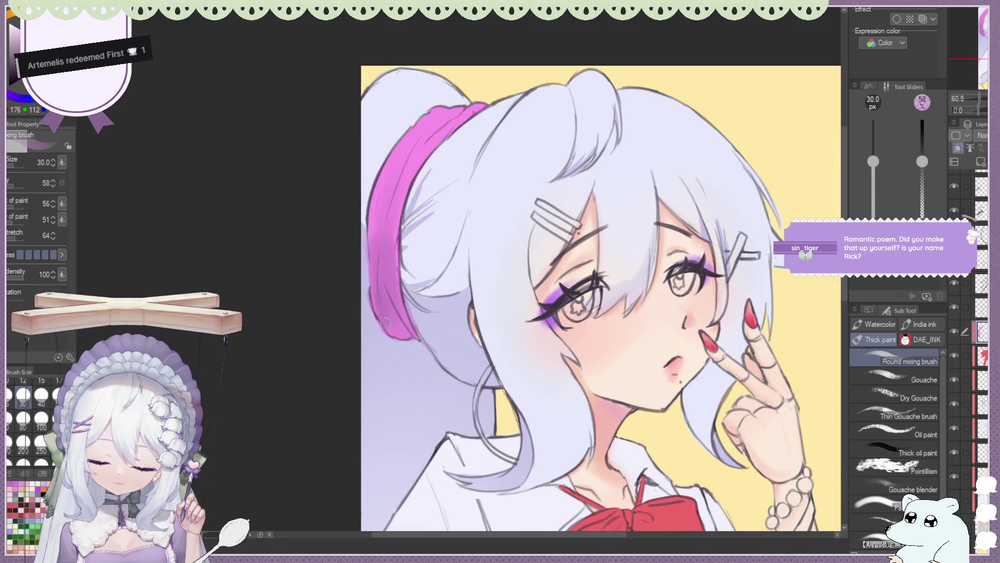
left_click_drag(401, 333, 382, 233)
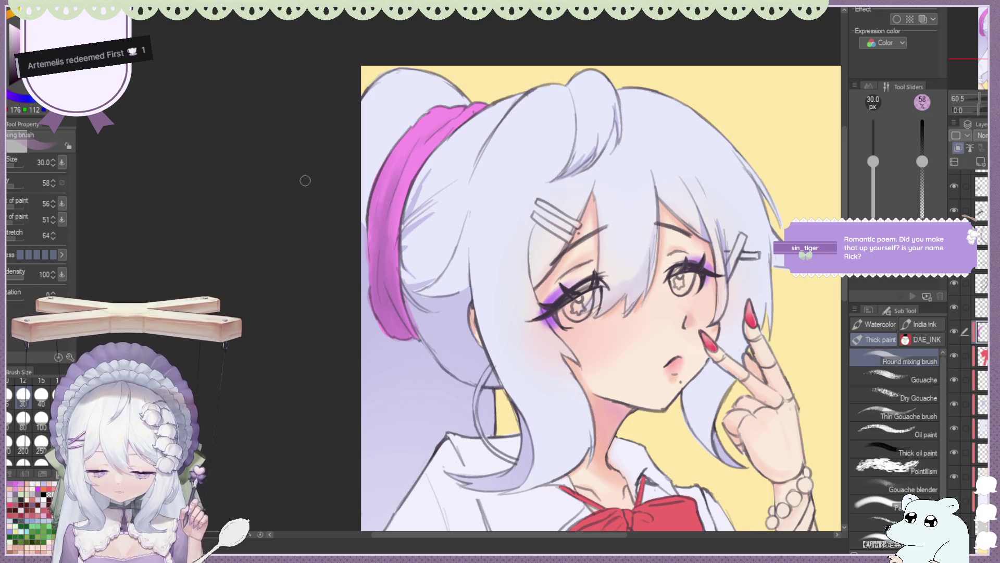
Zoomed in, repaint and smooth the hair tie's left, top and upper edges.
key("ctrl+0")
scroll(295, 175, "up", 5)
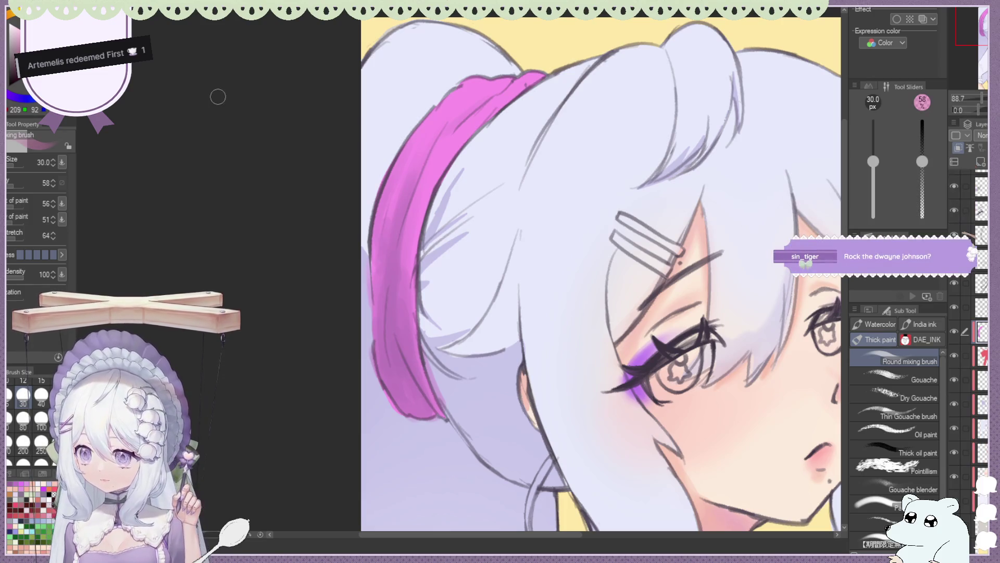
mouse_move(404, 164)
left_mouse_down()
mouse_move(390, 235)
mouse_move(399, 166)
left_mouse_up()
left_click_drag(380, 253, 396, 171)
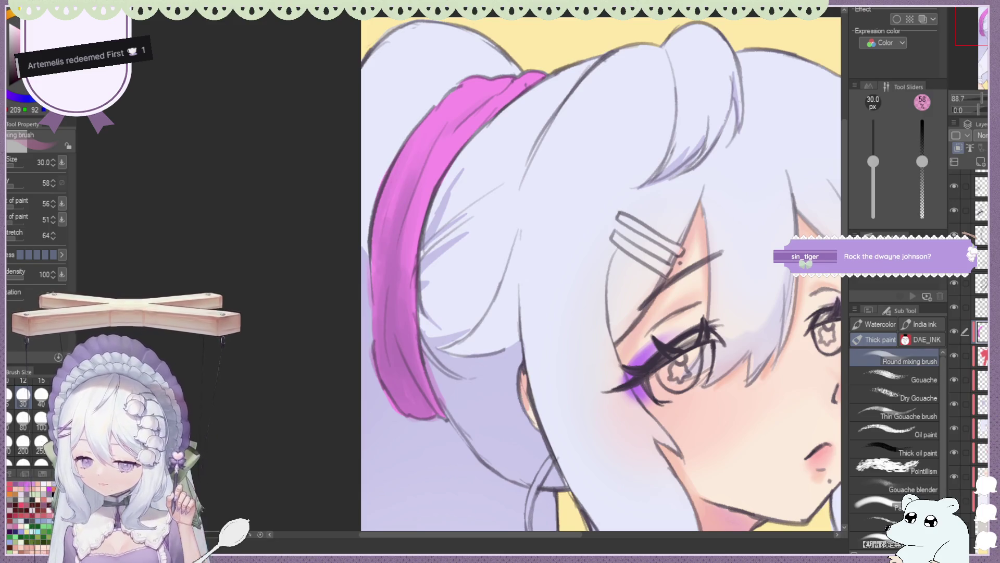
left_click_drag(485, 104, 448, 156)
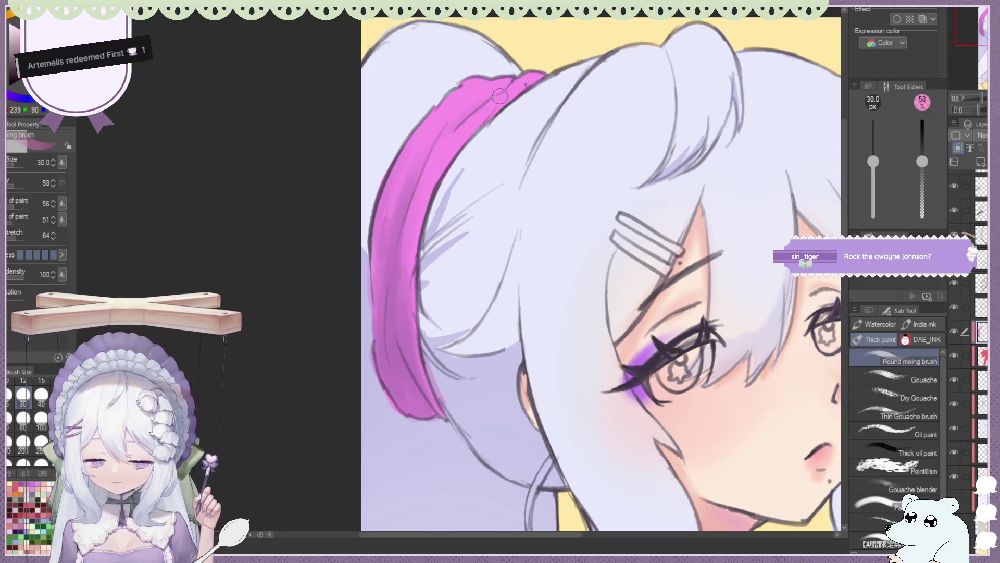
left_click_drag(439, 114, 447, 102)
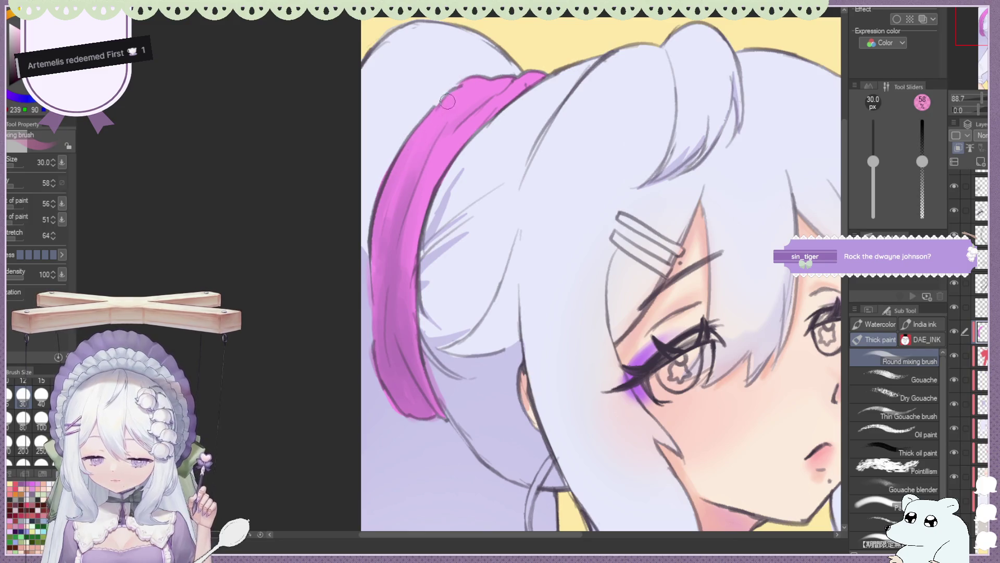
mouse_move(414, 149)
left_mouse_down()
mouse_move(404, 155)
mouse_move(401, 261)
left_mouse_up()
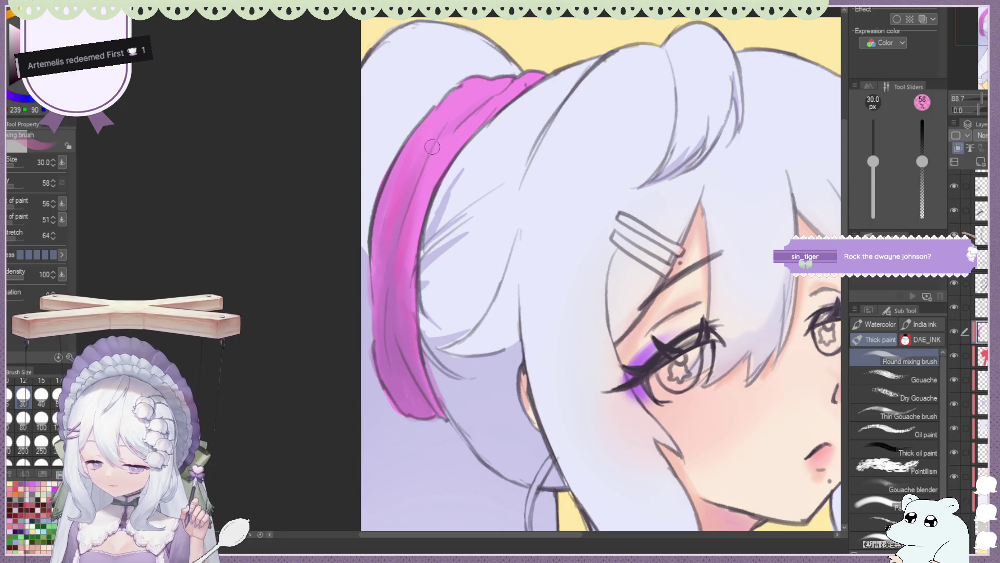
scroll(704, 181, "down", 5)
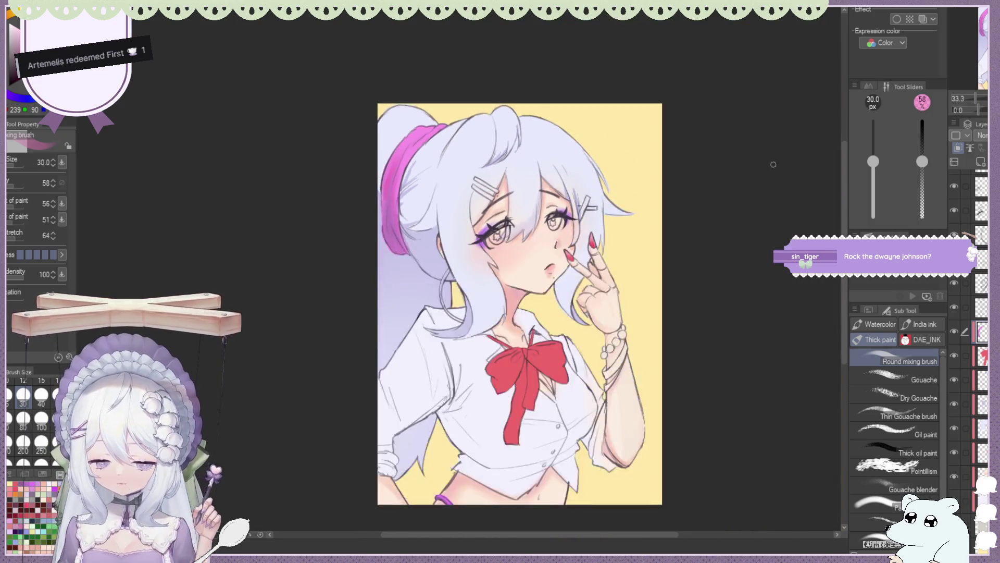
key("h")
scroll(394, 152, "up", 5)
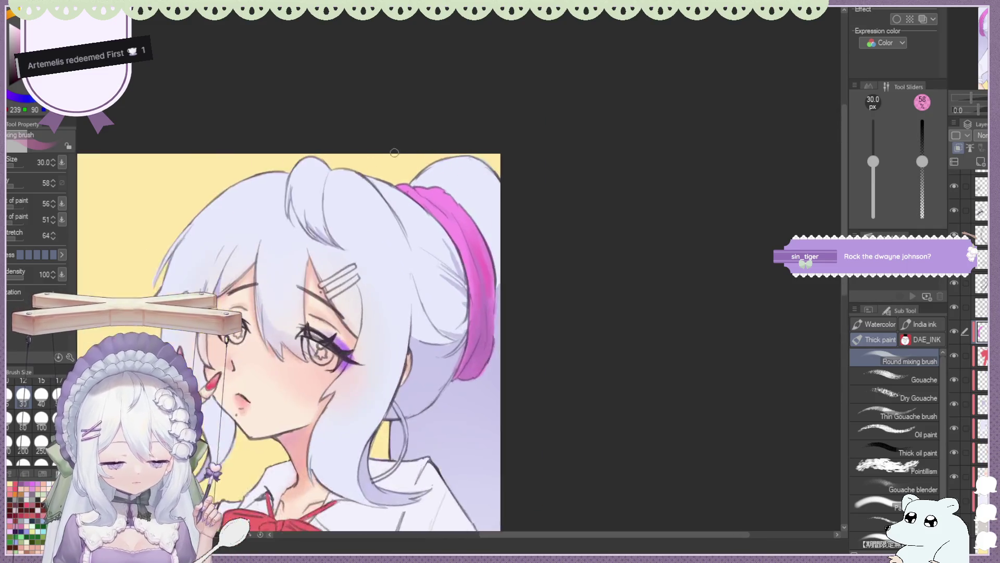
scroll(395, 152, "up", 2)
mouse_move(448, 234)
left_mouse_down()
mouse_move(410, 197)
mouse_move(447, 209)
left_mouse_up()
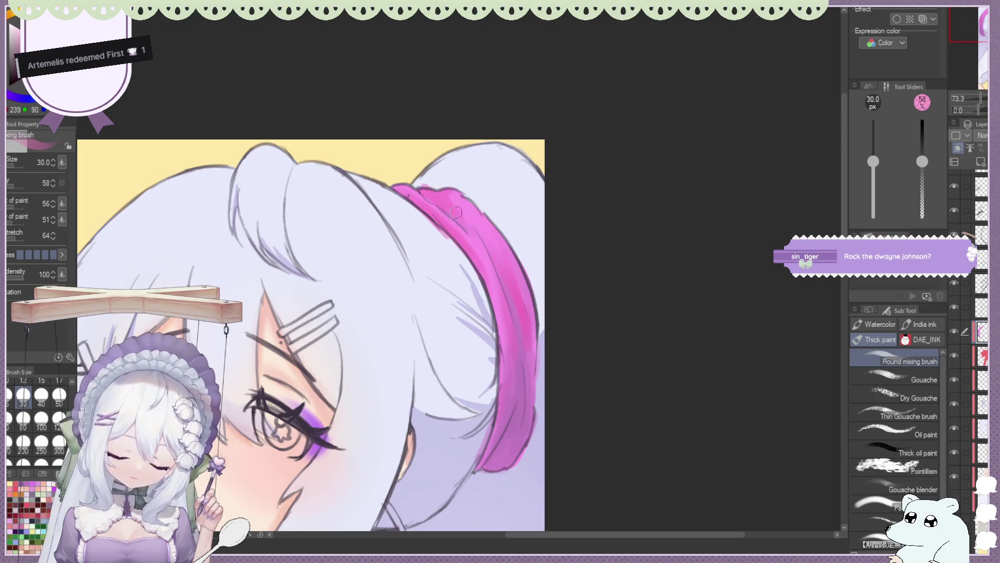
scroll(509, 266, "down", 4)
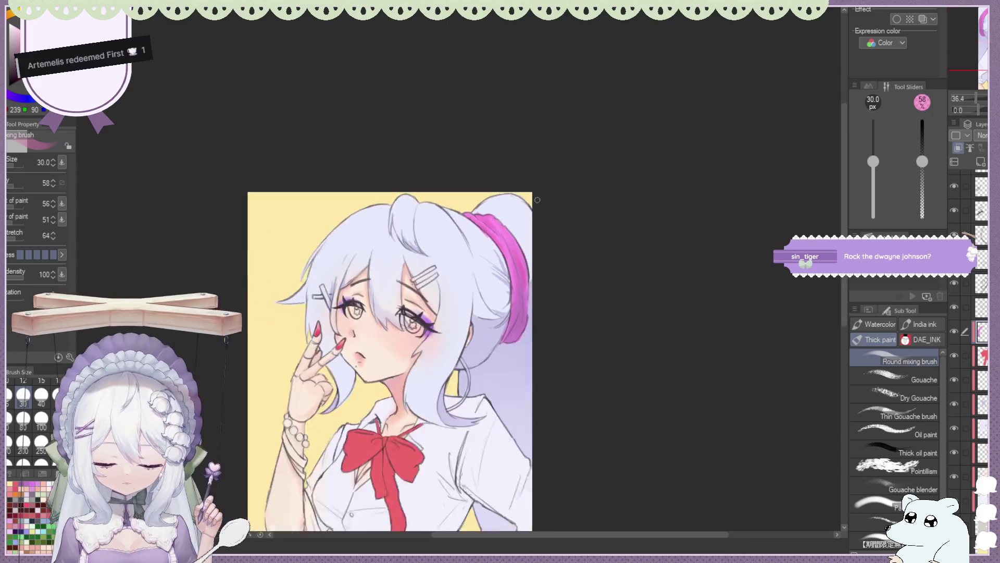
scroll(509, 266, "up", 3)
left_click(467, 157, "alt")
left_click_drag(488, 185, 506, 227)
left_click_drag(488, 187, 505, 230)
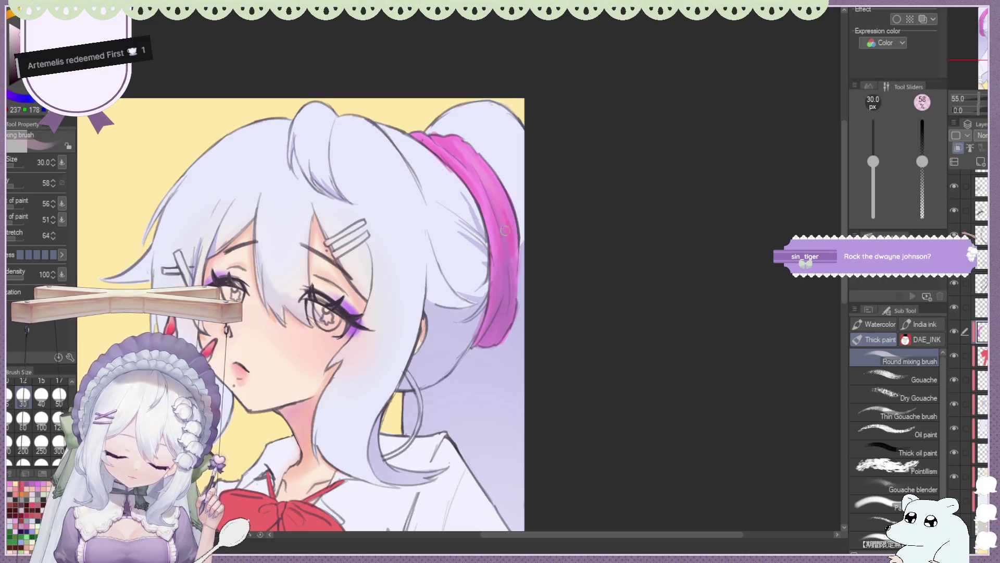
left_click_drag(486, 196, 494, 280)
scroll(484, 194, "down", 3)
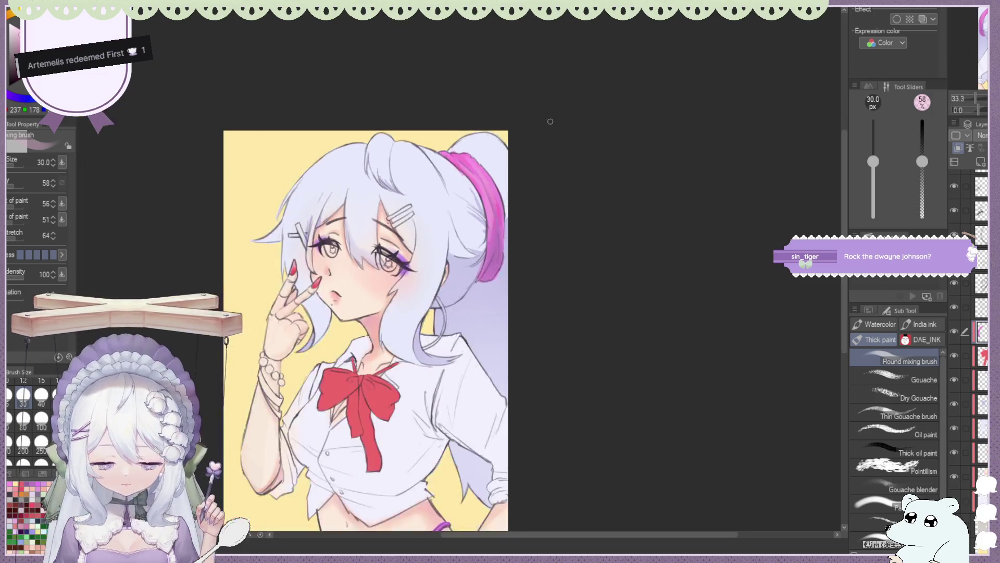
scroll(484, 194, "down", 2)
scroll(484, 194, "down", 1)
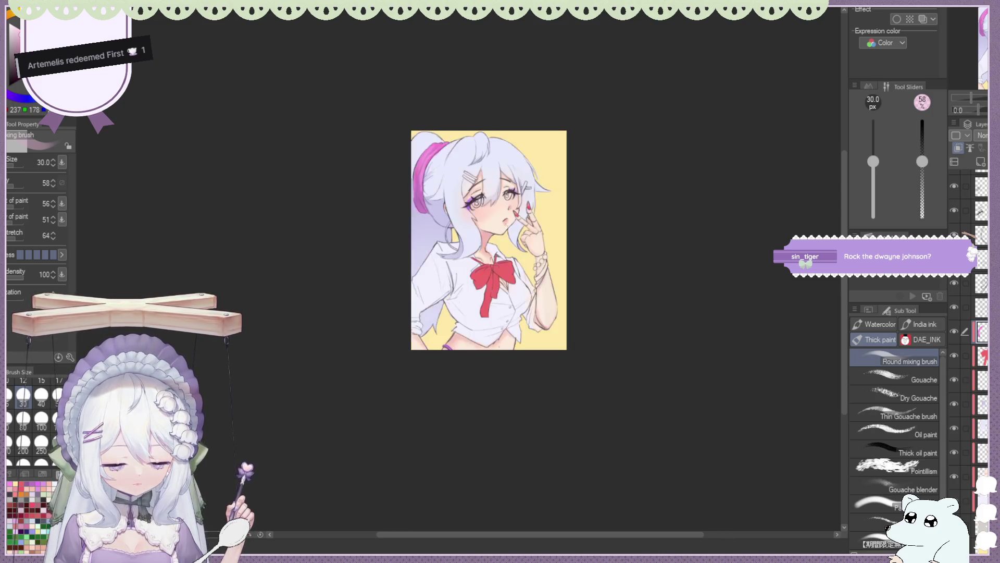
scroll(548, 210, "down", 2)
scroll(547, 209, "up", 2)
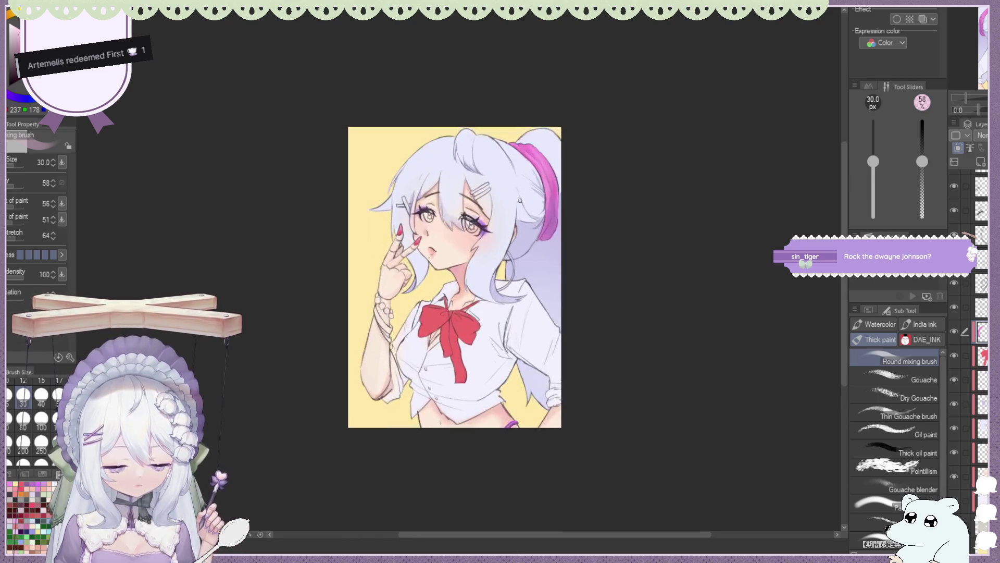
scroll(542, 206, "up", 2)
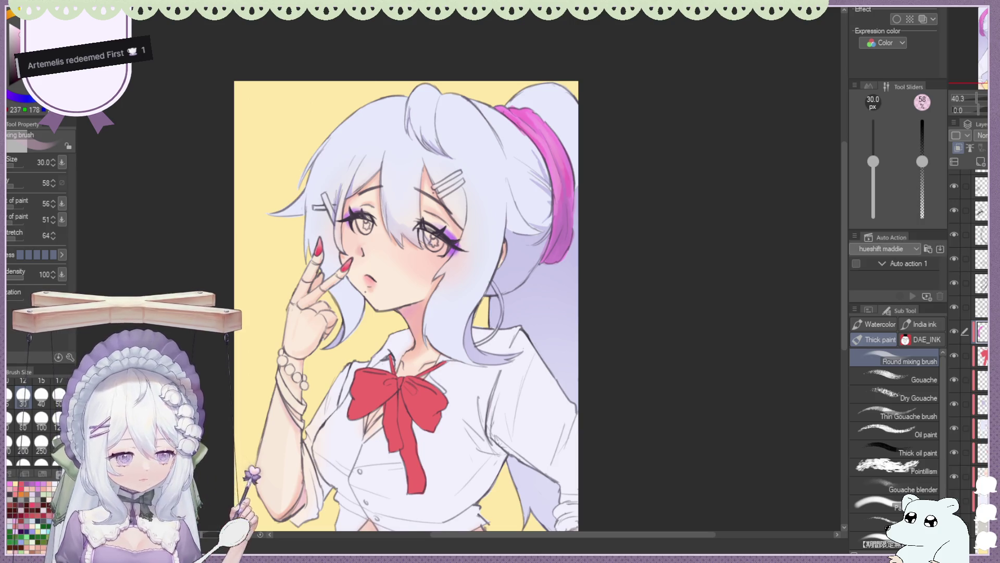
key("h")
scroll(409, 186, "down", 2)
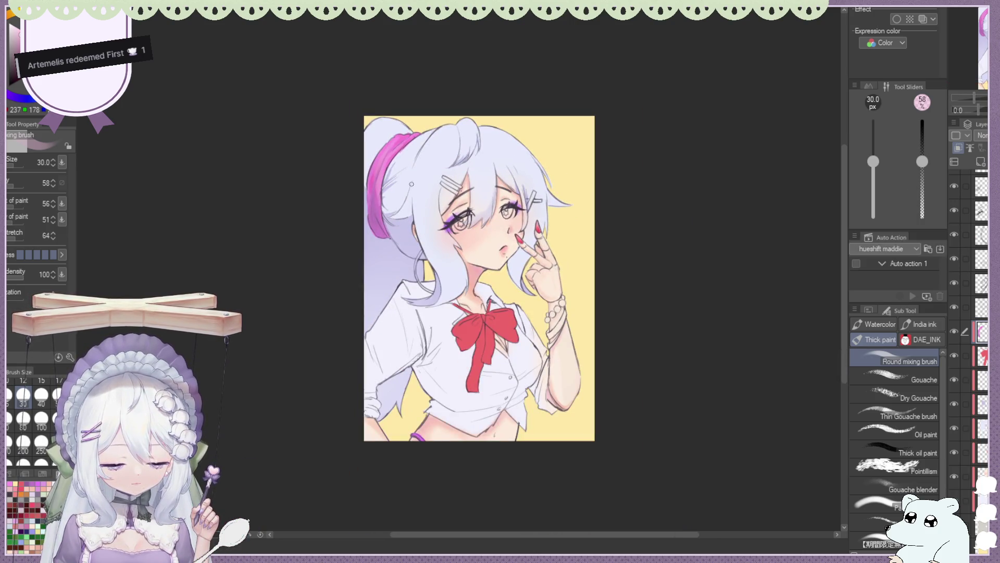
scroll(412, 183, "down", 1)
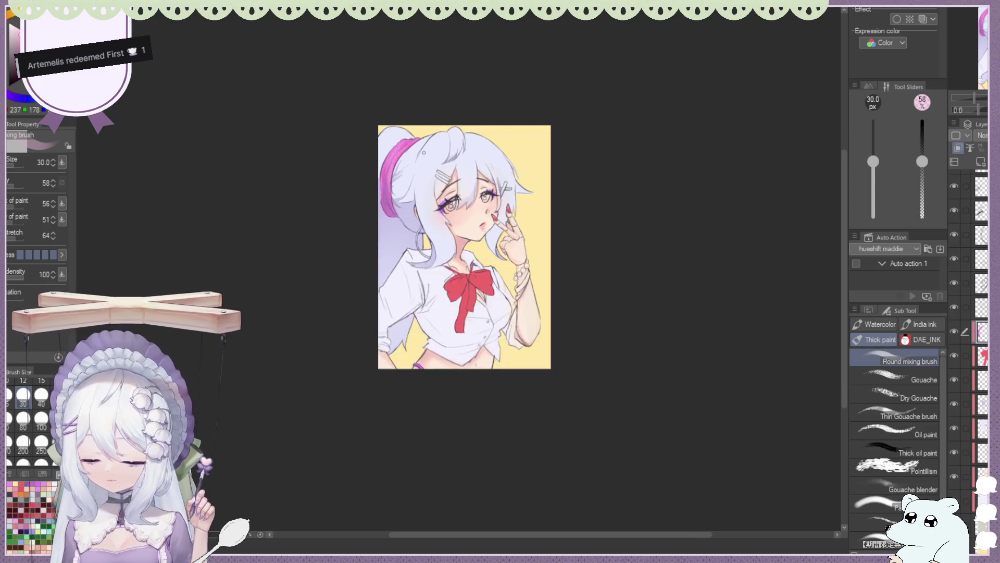
scroll(537, 305, "up", 1)
scroll(439, 272, "up", 1)
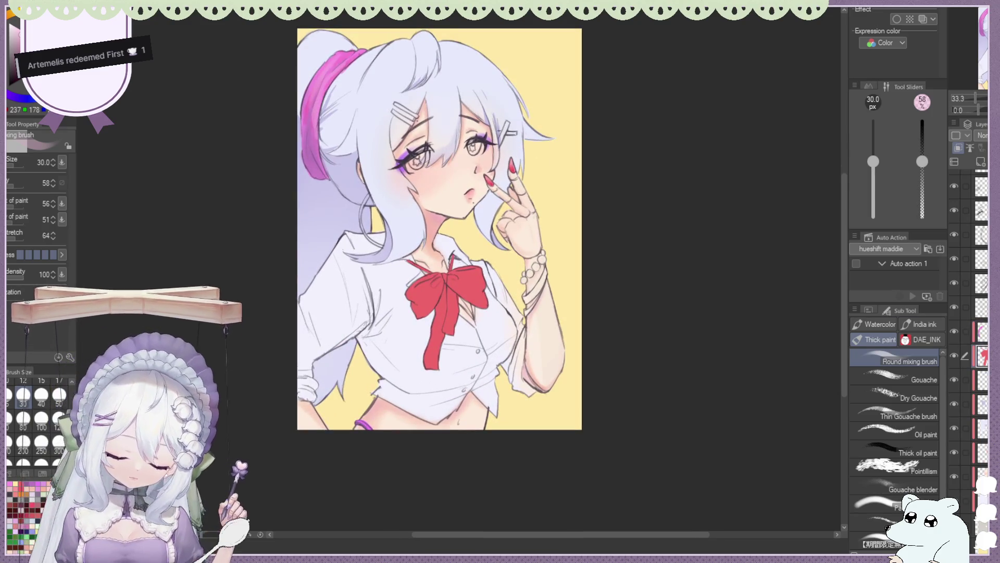
scroll(439, 272, "down", 1)
scroll(439, 272, "up", 1)
scroll(483, 281, "down", 2)
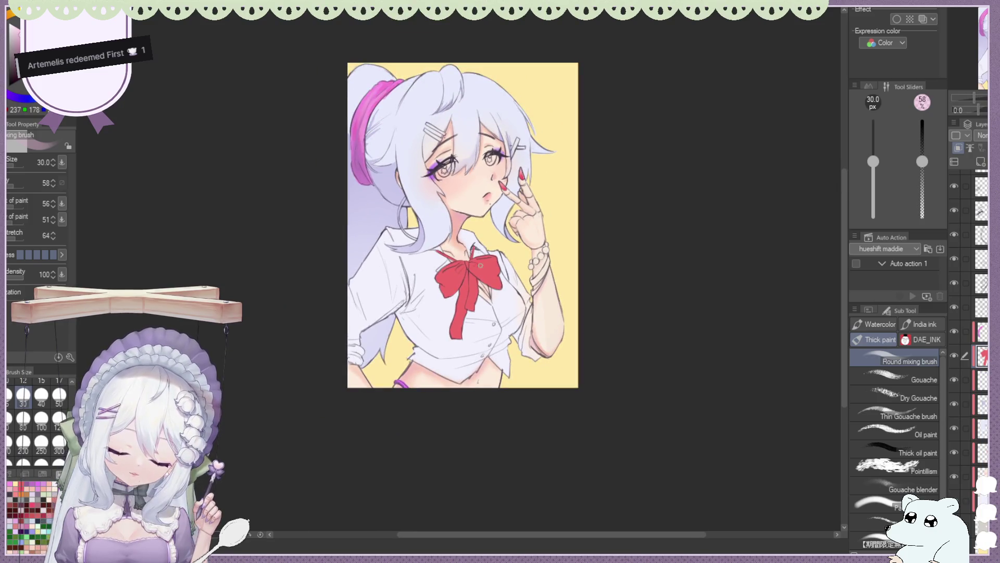
scroll(480, 266, "up", 1)
scroll(481, 266, "up", 1)
scroll(444, 278, "up", 1)
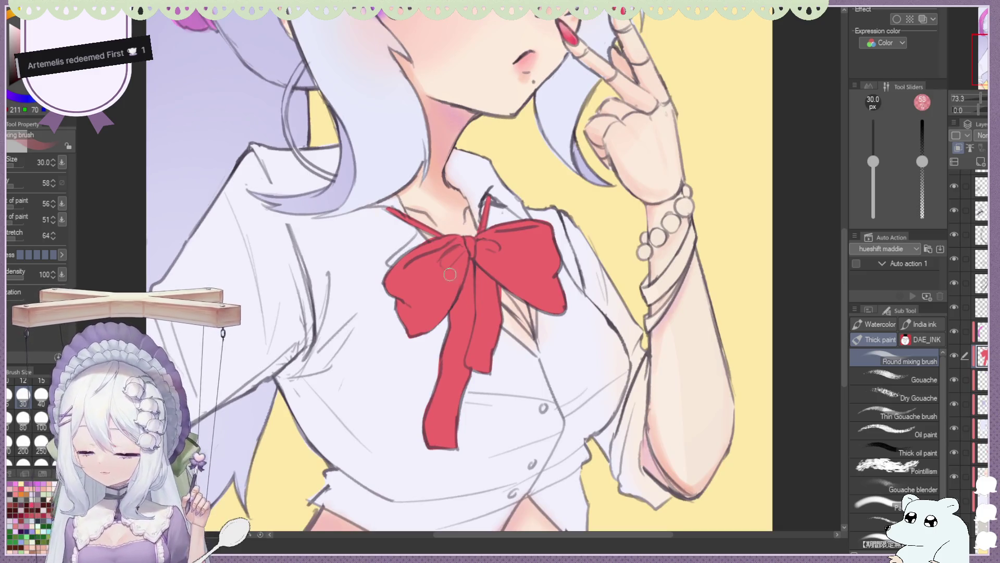
Paint darker red shading on the bow's knot and lower-left loop, undoing one stroke.
mouse_move(459, 253)
left_mouse_down()
mouse_move(450, 301)
mouse_move(412, 336)
left_mouse_up()
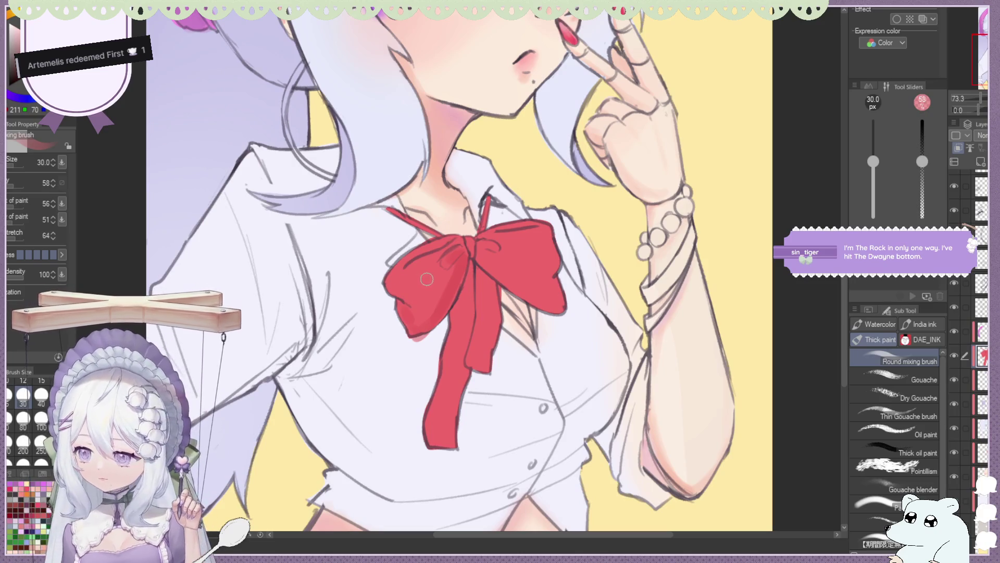
key("ctrl+z")
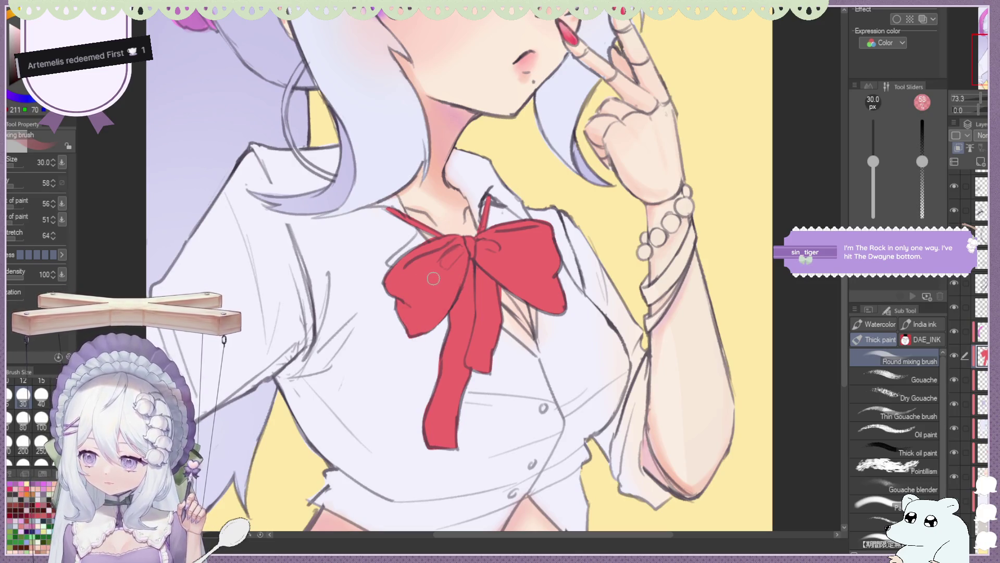
mouse_move(448, 270)
left_mouse_down()
mouse_move(411, 302)
mouse_move(438, 288)
left_mouse_up()
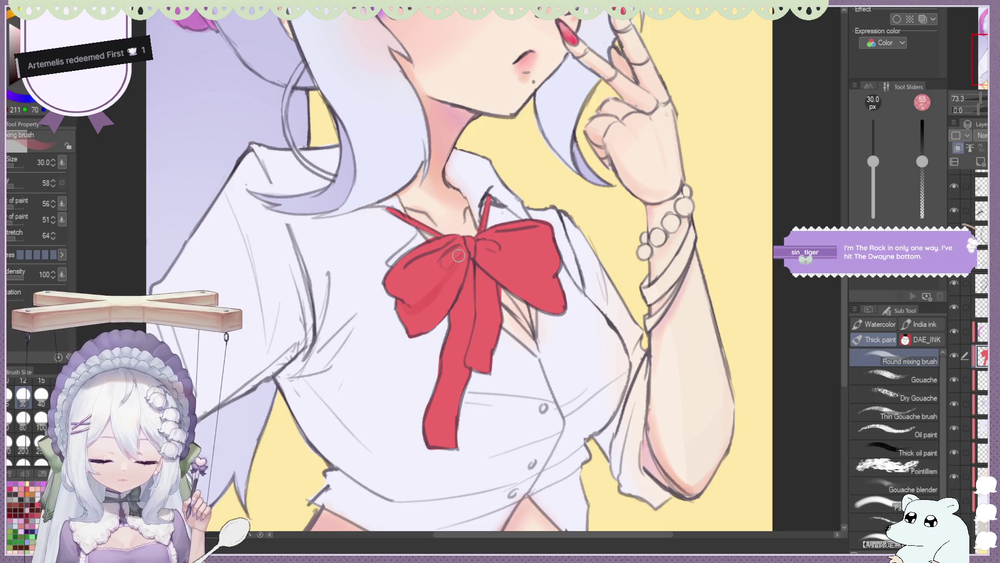
mouse_move(461, 255)
left_mouse_down()
mouse_move(417, 327)
mouse_move(461, 253)
left_mouse_up()
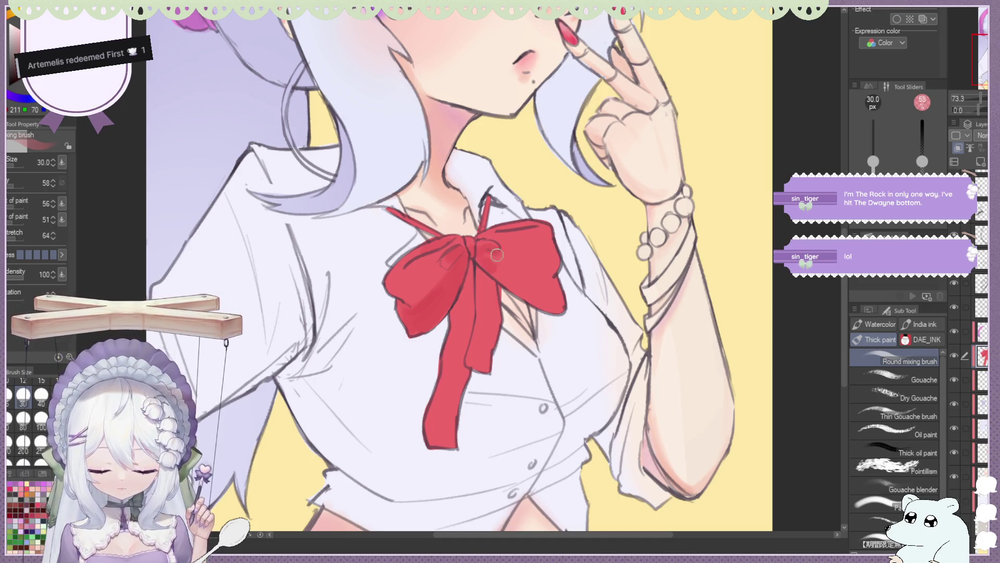
Blend and darken the bow's left loop, checking it in mirrored and fitted views.
key("h")
scroll(412, 273, "up", 5)
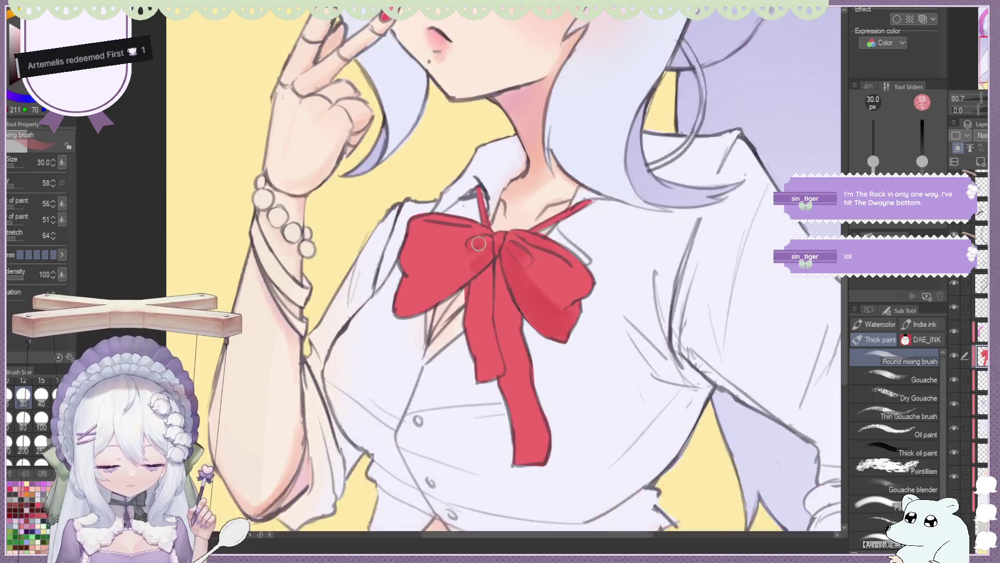
left_click_drag(412, 273, 434, 292)
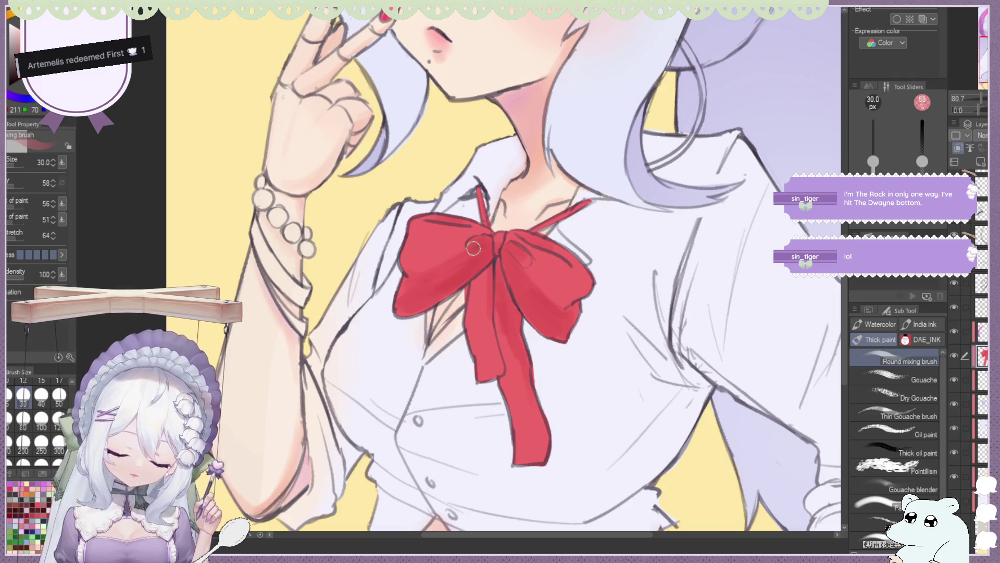
key("ctrl+0")
scroll(445, 193, "up", 5)
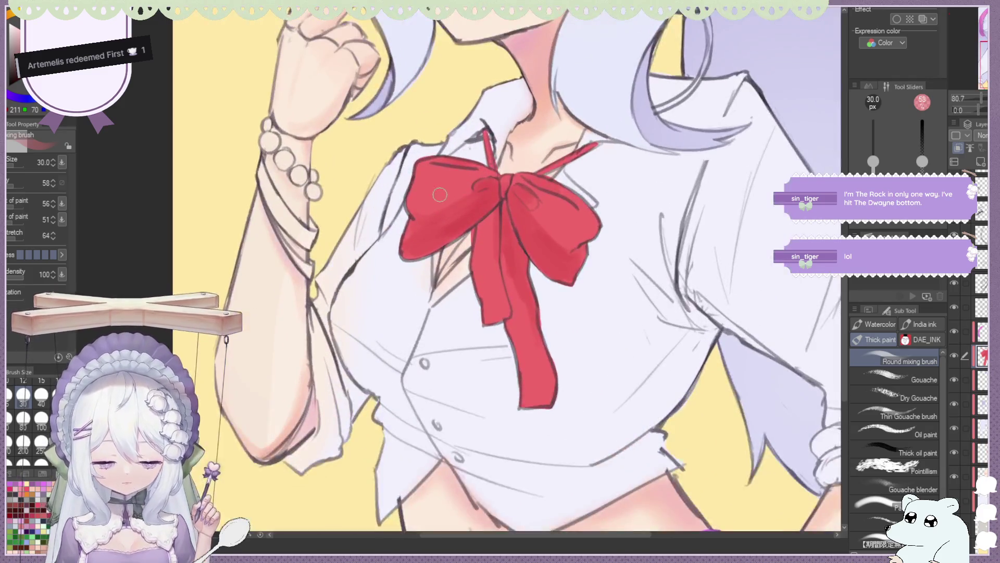
scroll(467, 218, "down", 1)
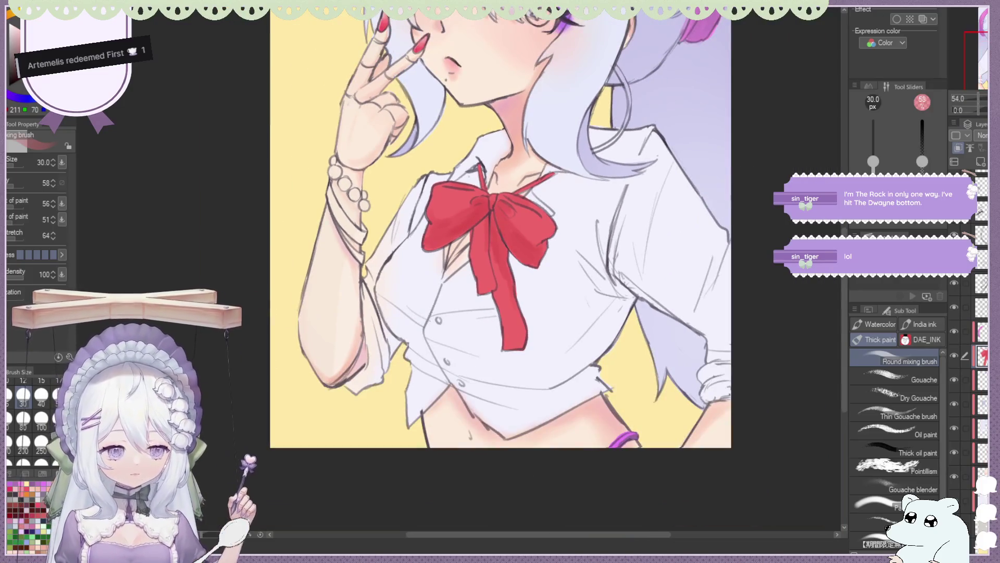
key("h")
key("ctrl+0")
scroll(439, 237, "up", 5)
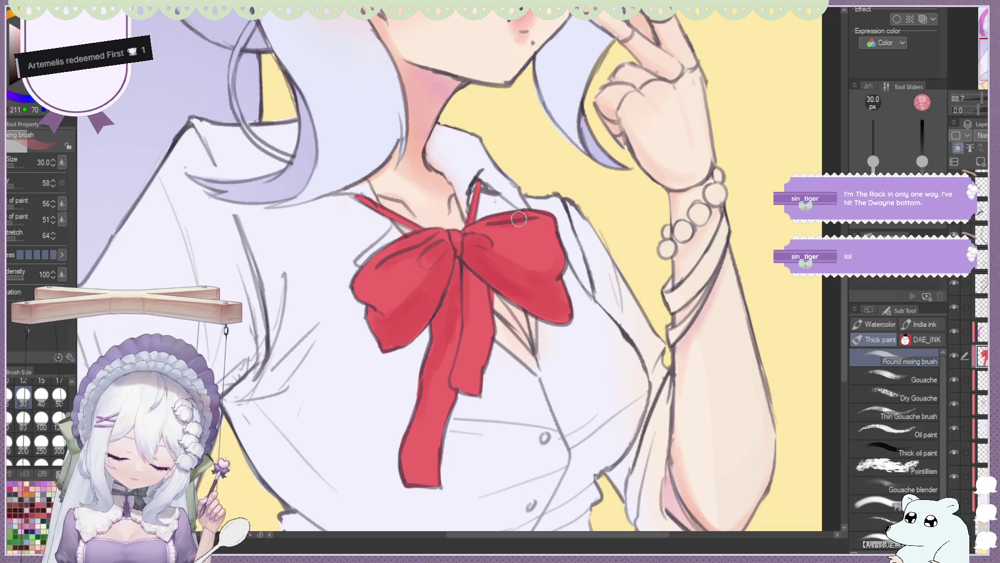
scroll(484, 227, "down", 1)
Add small strokes and lighter tones to the bow's left loop, undoing the last blend.
mouse_move(432, 250)
left_mouse_down()
mouse_move(444, 263)
mouse_move(412, 247)
left_mouse_up()
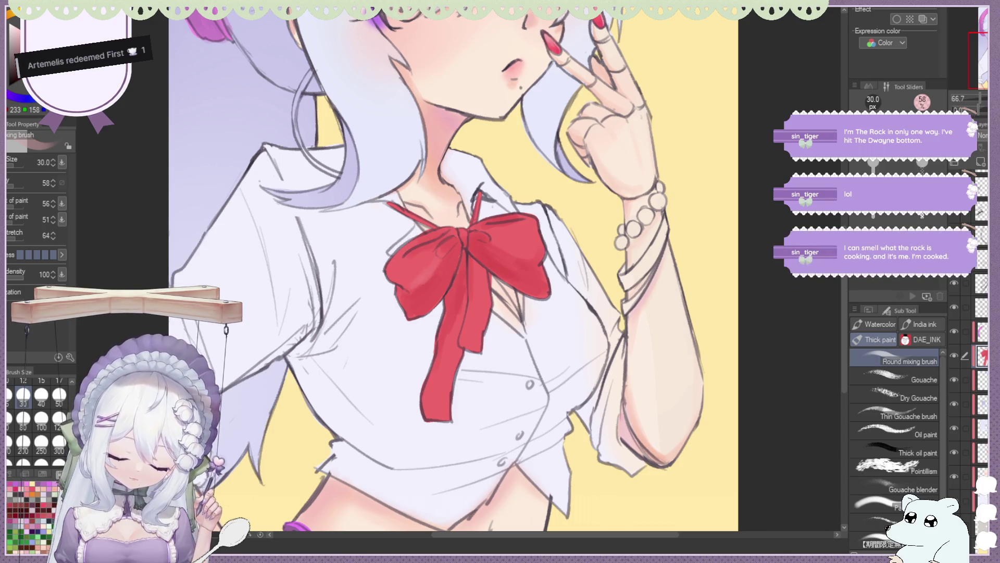
left_click(422, 196, "alt")
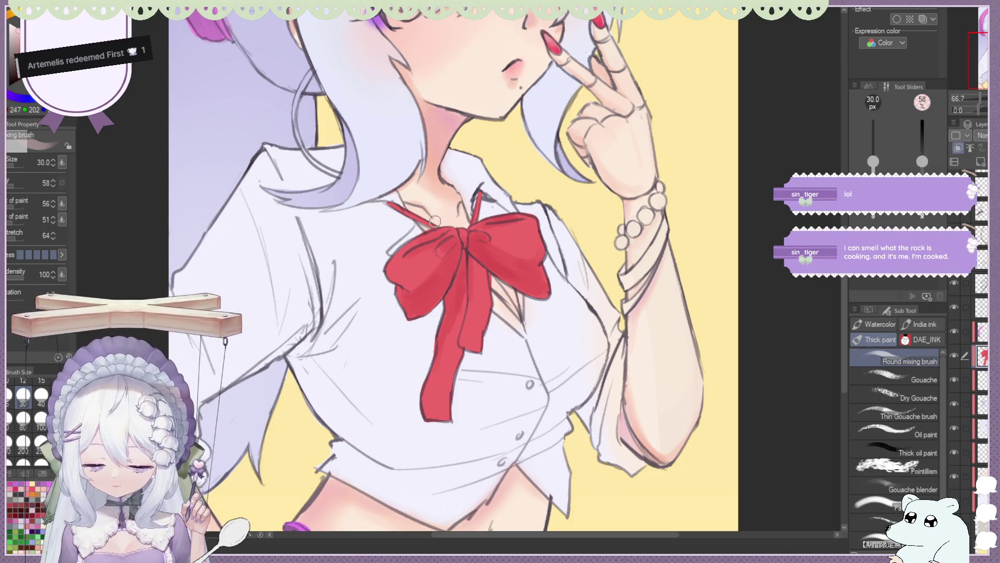
mouse_move(435, 244)
left_mouse_down()
mouse_move(448, 253)
mouse_move(395, 280)
left_mouse_up()
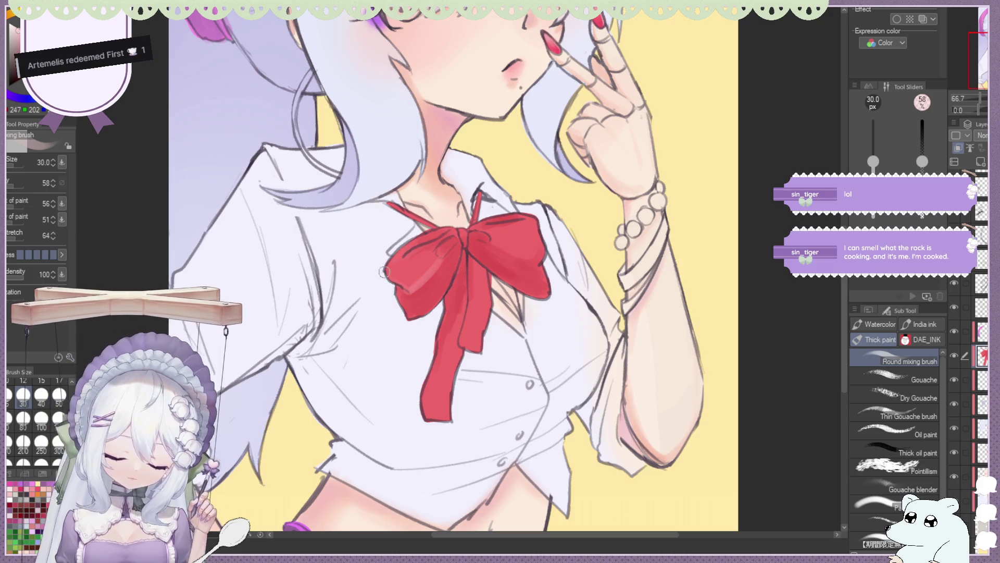
mouse_move(433, 245)
left_mouse_down()
mouse_move(401, 268)
mouse_move(420, 252)
left_mouse_up()
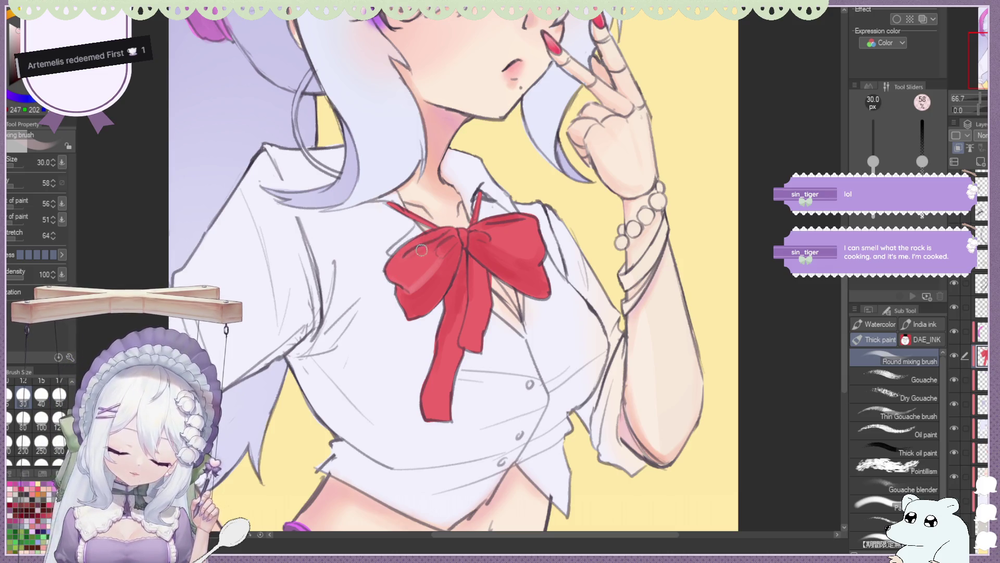
key("ctrl+z")
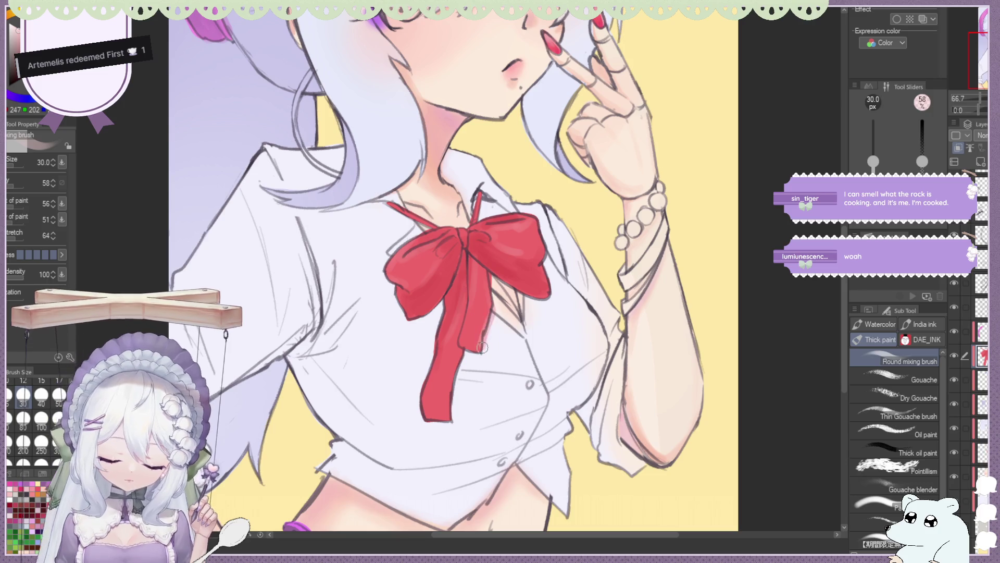
key("ctrl+minus")
scroll(460, 254, "down", 2)
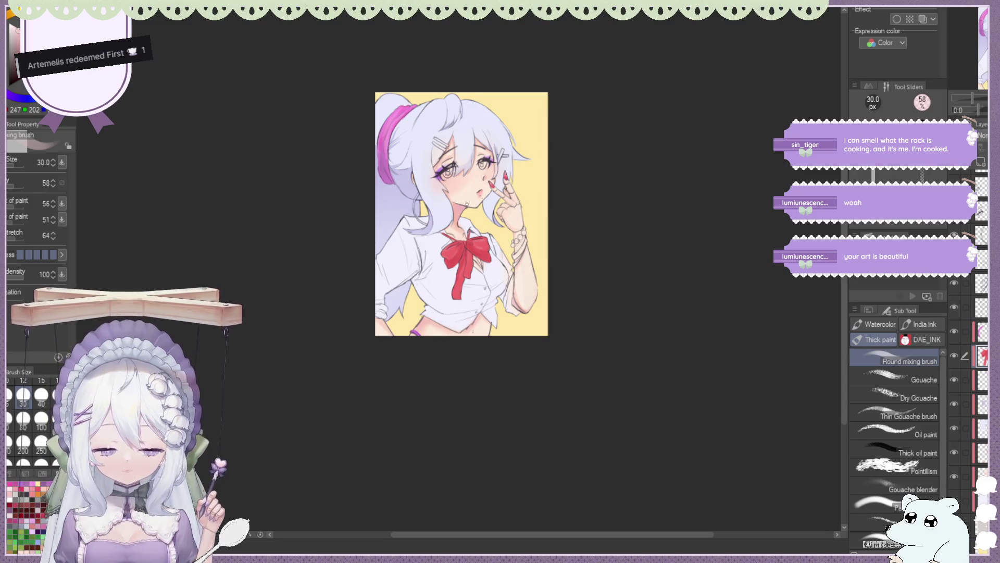
scroll(468, 240, "up", 5)
scroll(445, 243, "up", 1)
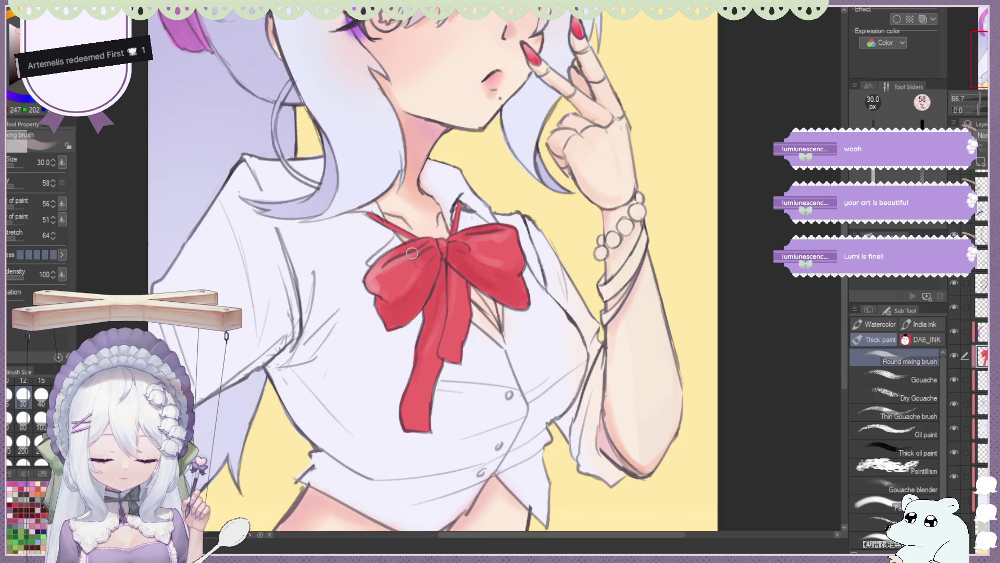
key("j")
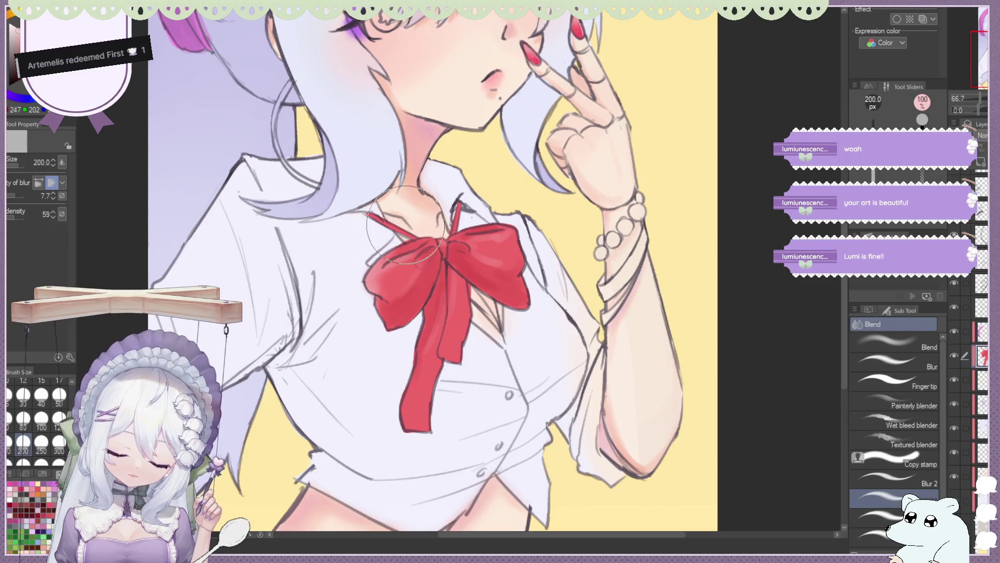
key("b")
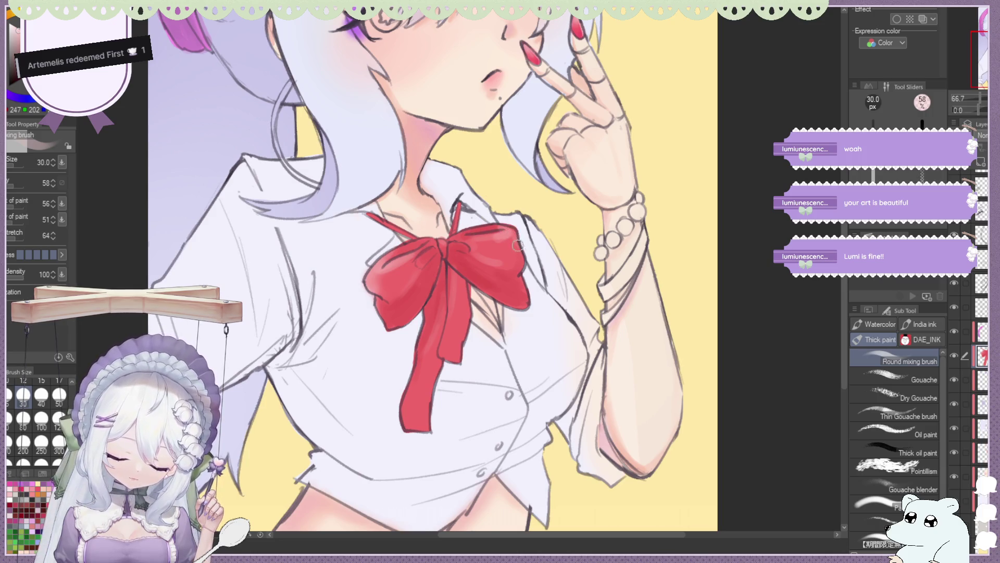
key("e")
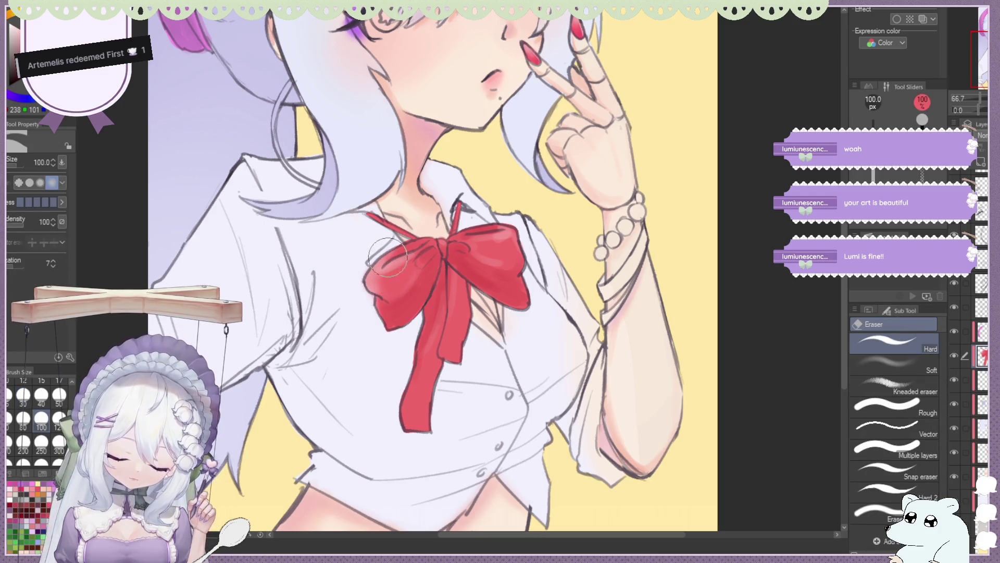
key("b")
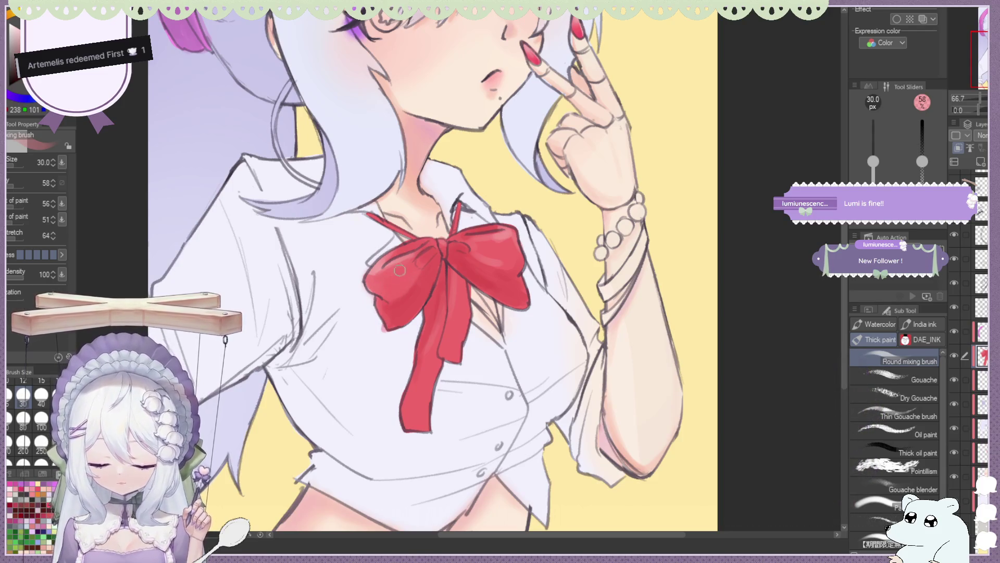
scroll(416, 261, "down", 1)
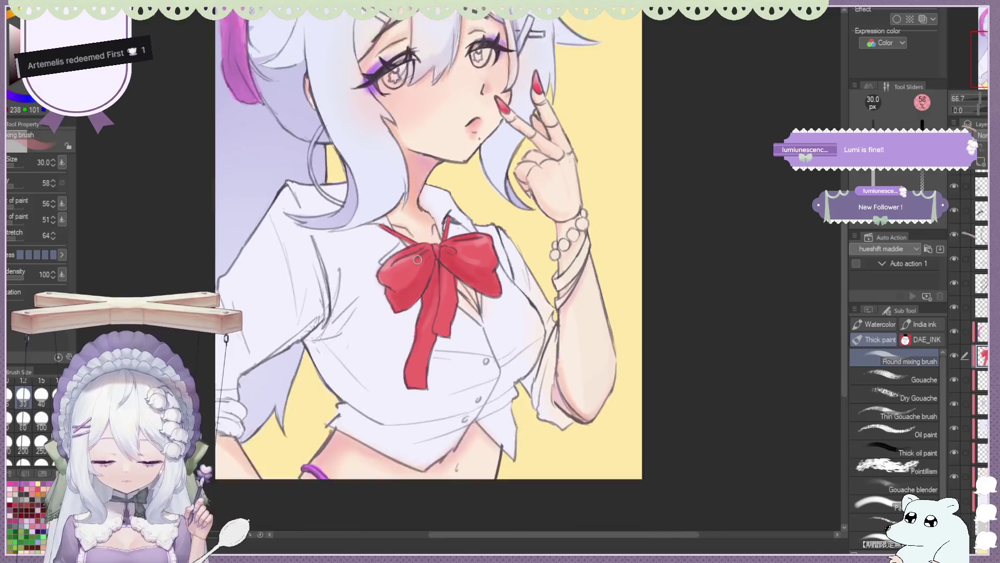
Blend the red on the bow's left loop with a size-100 brush, then sample skin pink.
scroll(419, 261, "down", 1)
scroll(425, 267, "up", 2)
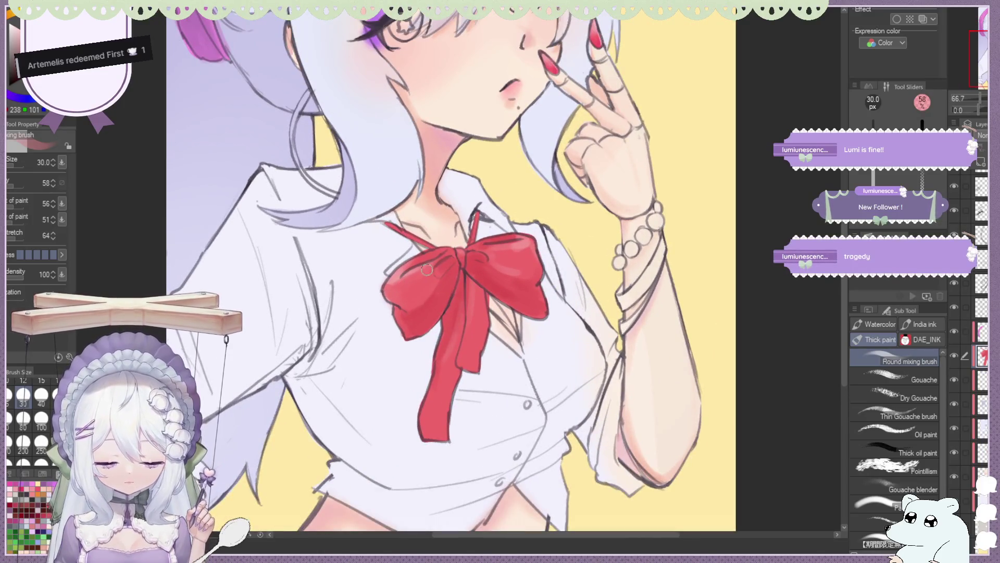
scroll(419, 232, "down", 2)
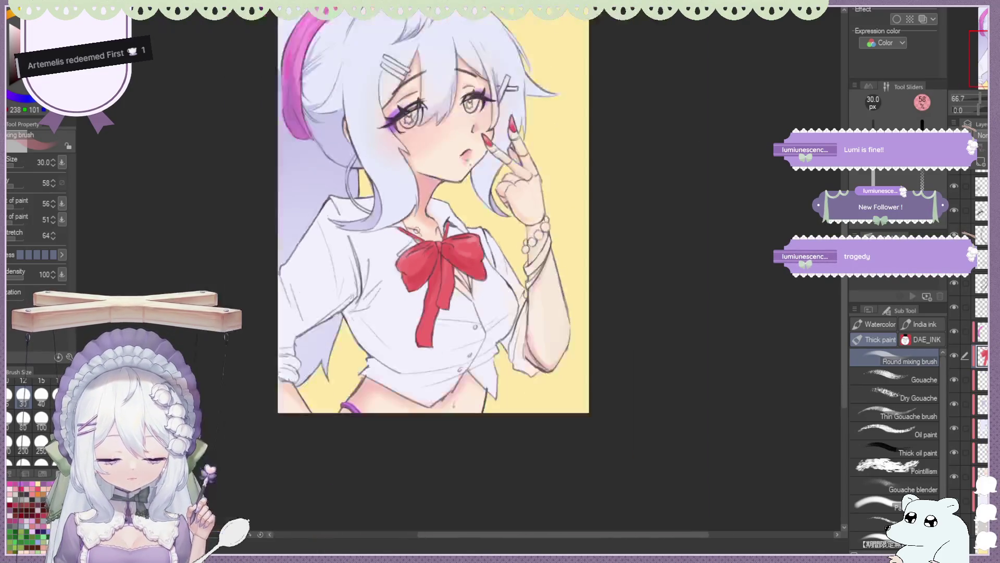
scroll(421, 217, "up", 2)
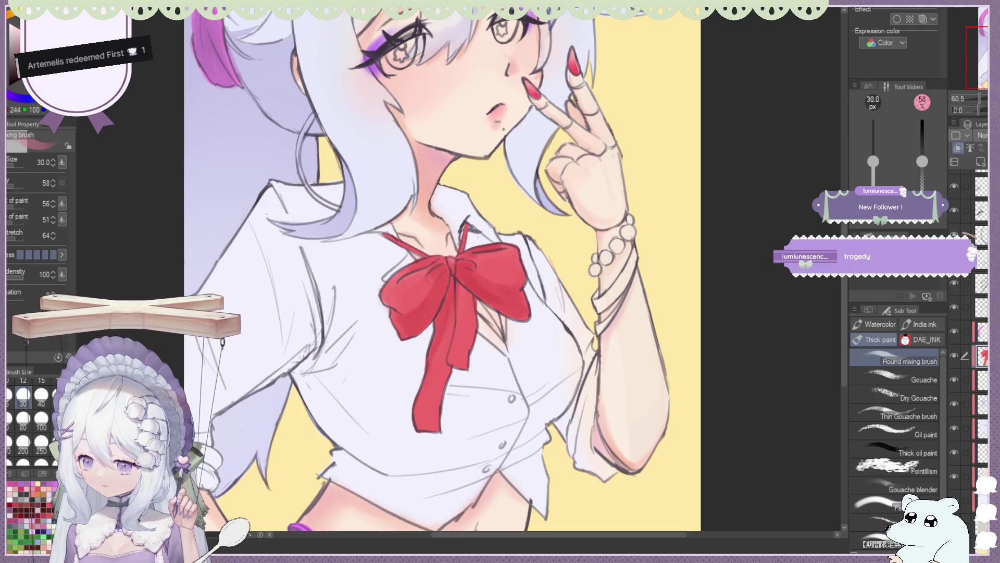
left_click(41, 418)
mouse_move(427, 285)
left_mouse_down()
mouse_move(444, 316)
mouse_move(443, 359)
left_mouse_up()
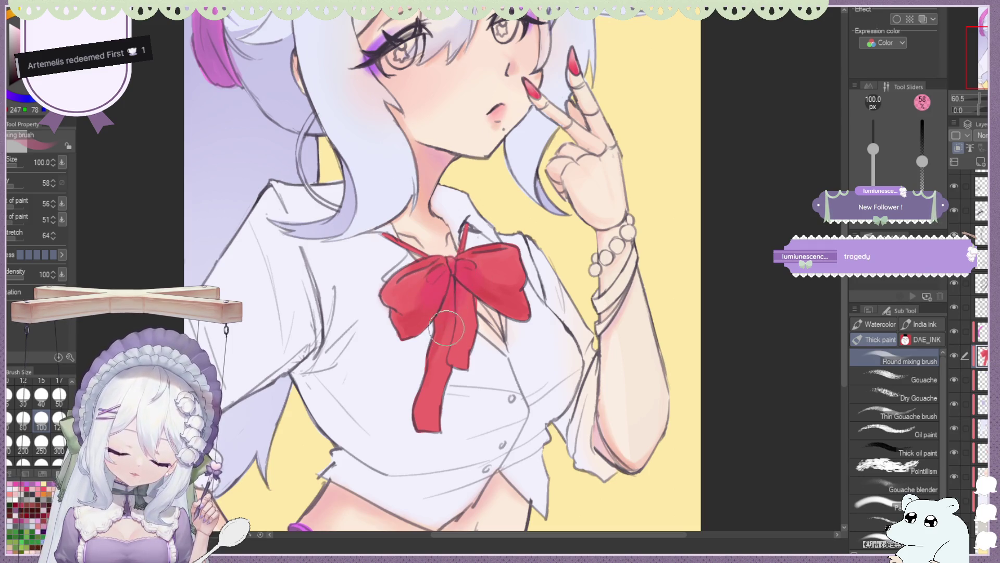
left_click(406, 163, "alt")
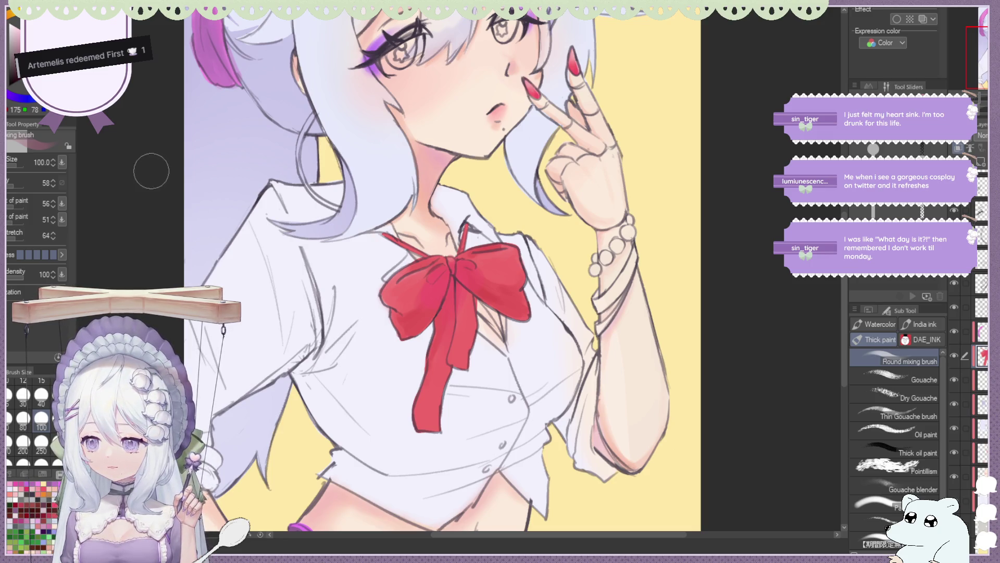
Repaint and blend the bow's centre shading with a size-40 mixing brush, checking it mirrored.
scroll(426, 221, "down", 2)
scroll(426, 222, "up", 3)
left_click_drag(436, 267, 419, 297)
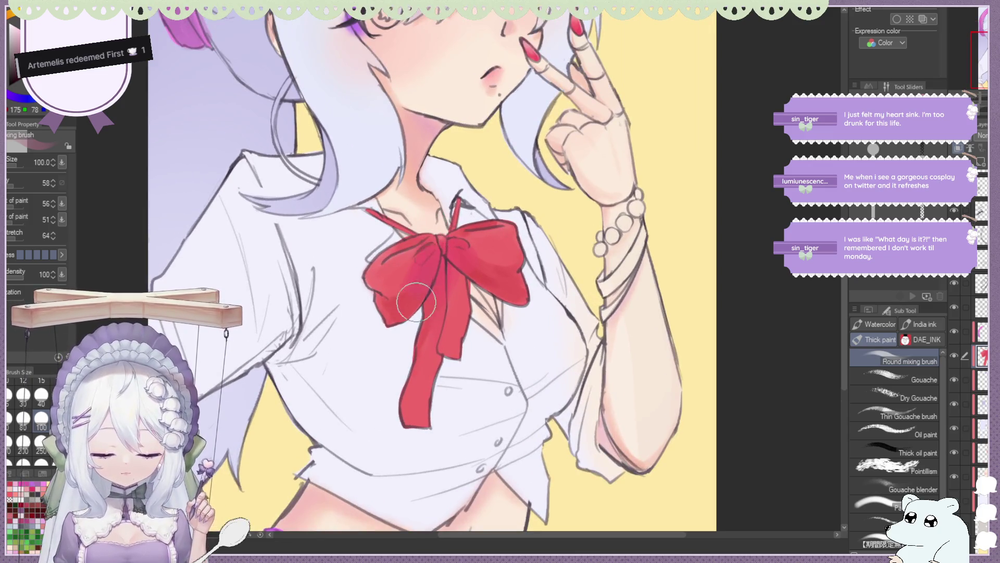
left_click(433, 271, "alt")
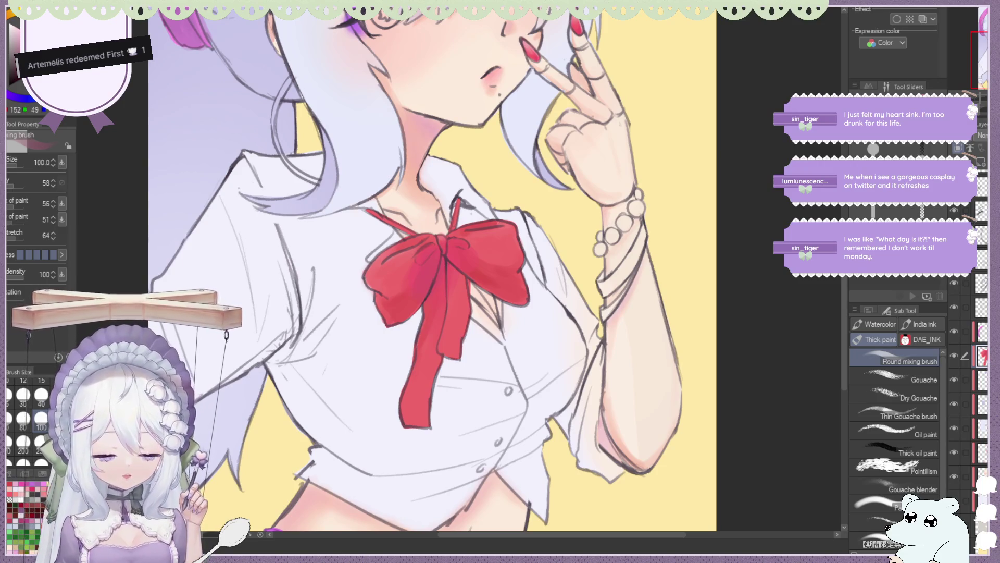
left_click(41, 394)
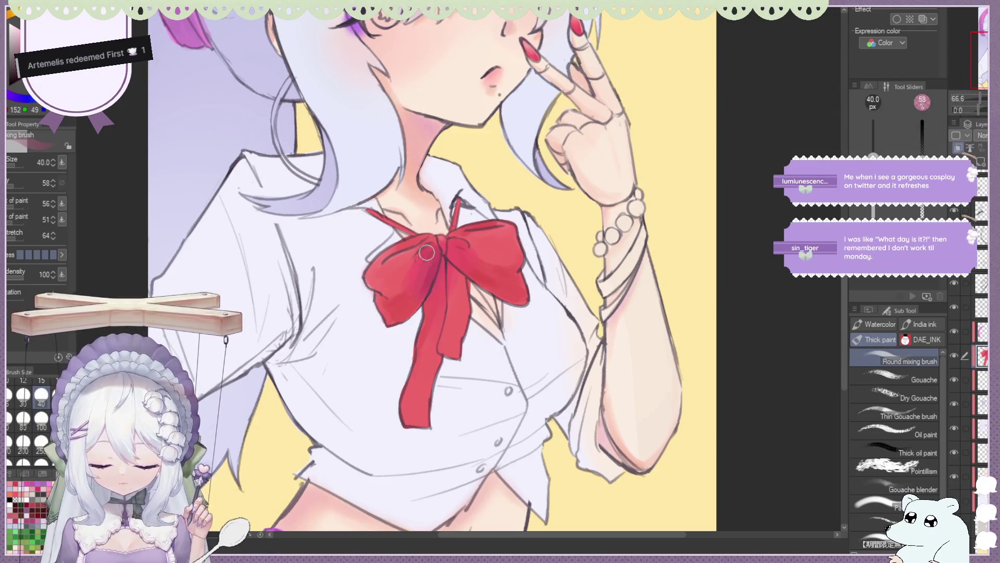
left_click_drag(425, 254, 433, 255)
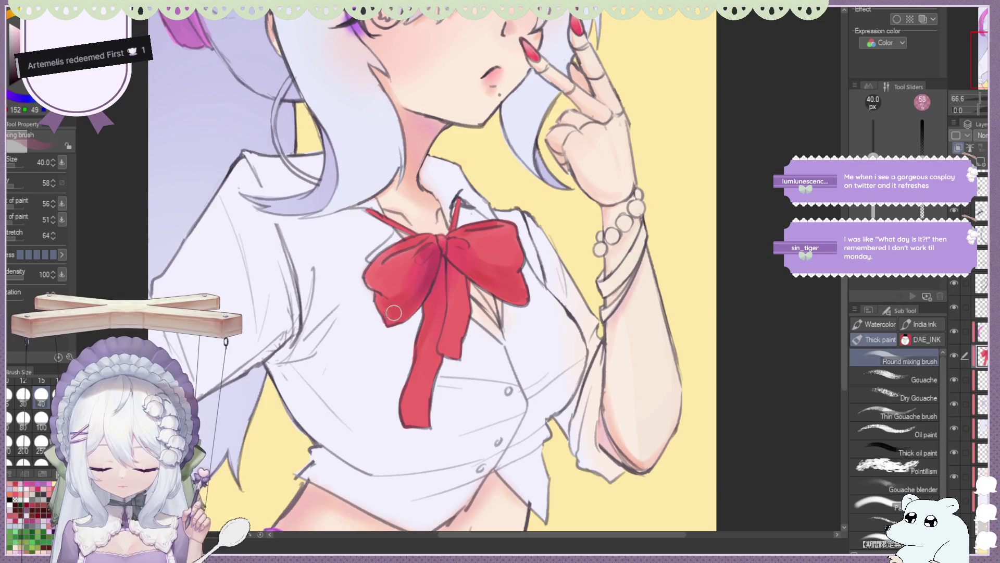
mouse_move(393, 311)
left_mouse_down()
mouse_move(430, 258)
mouse_move(407, 282)
left_mouse_up()
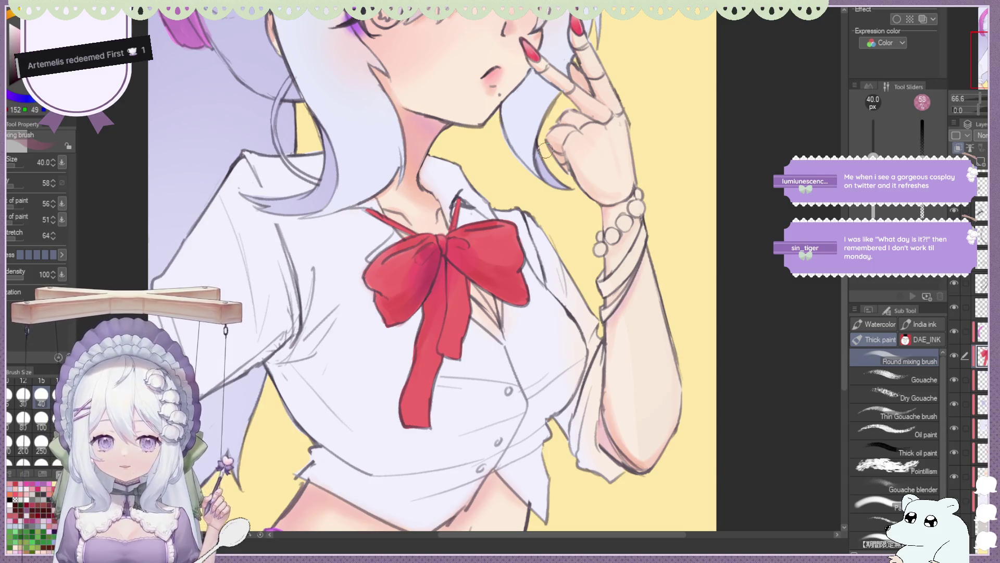
key("h")
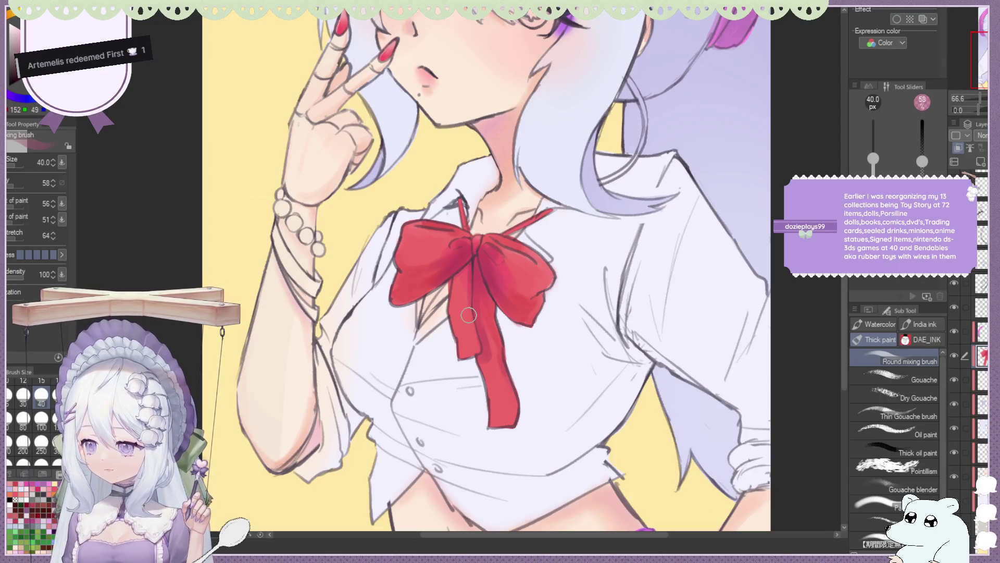
left_click(489, 332, "alt")
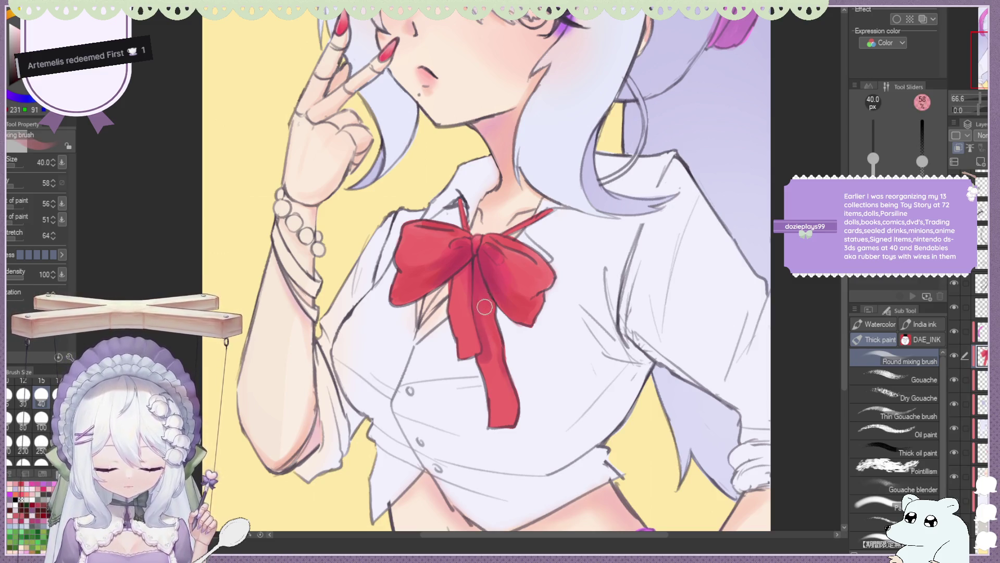
key("ctrl+minus")
key("ctrl+minus")
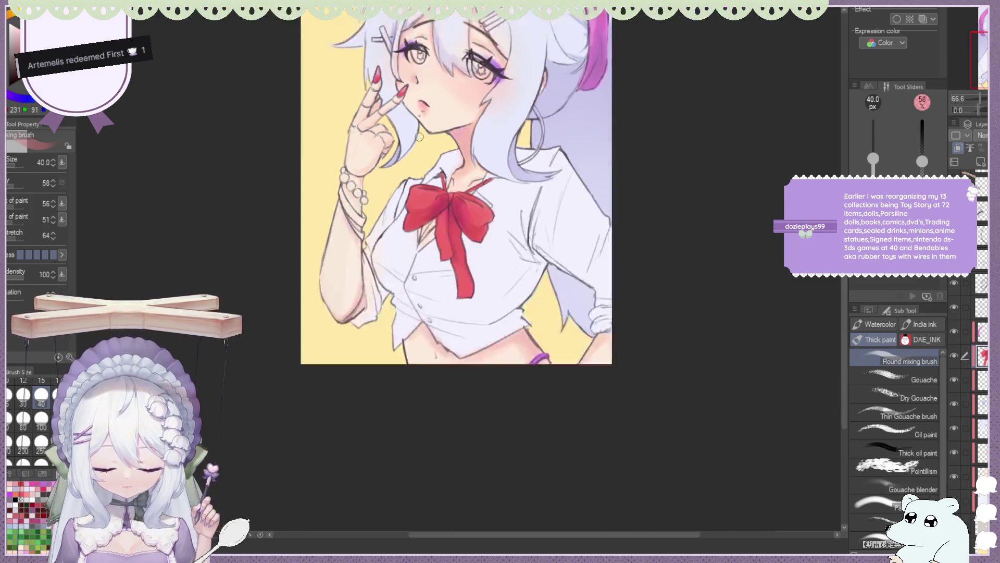
Sample the bow's red and darken the shading down its left loop and lower-left lobe.
key("ctrl+minus")
key("ctrl+plus")
key("ctrl+shift+v")
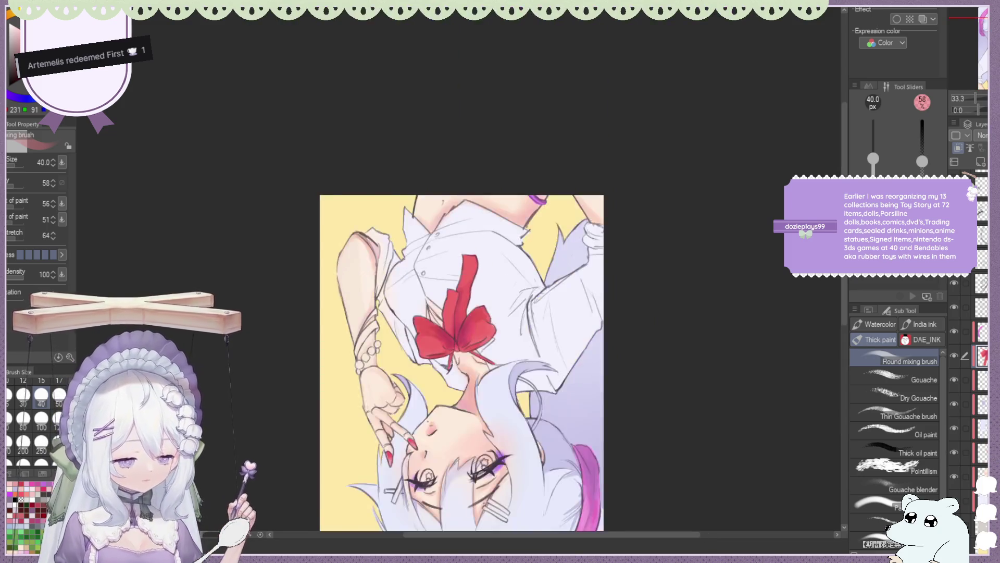
key("ctrl+shift+h")
scroll(438, 192, "up", 3)
left_click(442, 234, "alt")
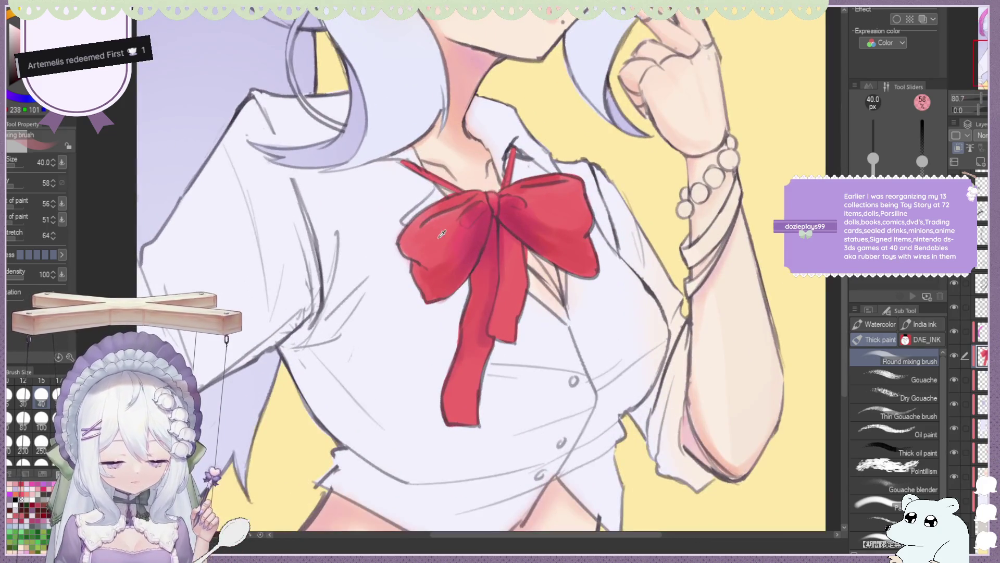
left_click_drag(460, 227, 433, 291)
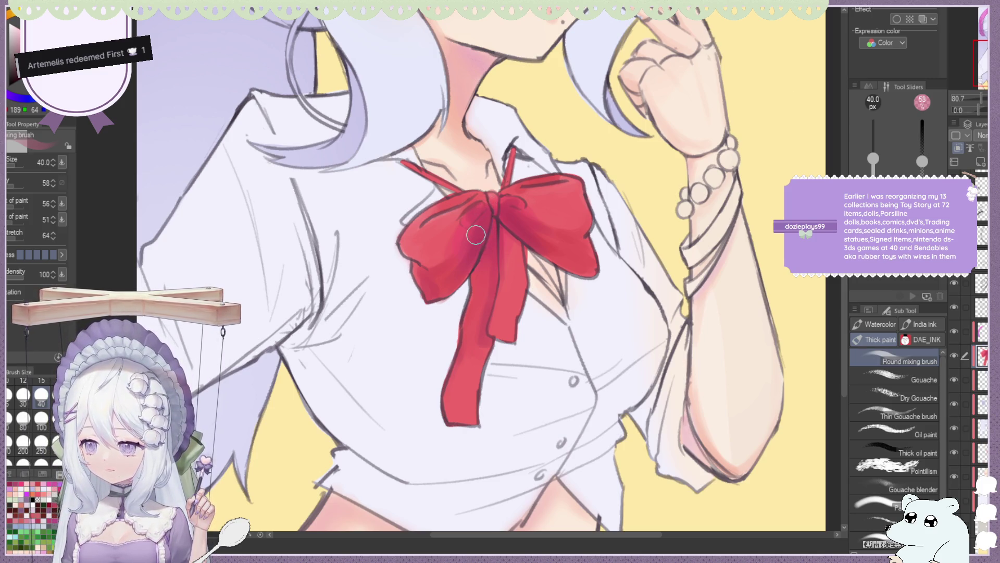
mouse_move(496, 223)
left_mouse_down()
mouse_move(422, 282)
mouse_move(461, 232)
mouse_move(420, 272)
mouse_move(468, 271)
mouse_move(425, 289)
left_mouse_up()
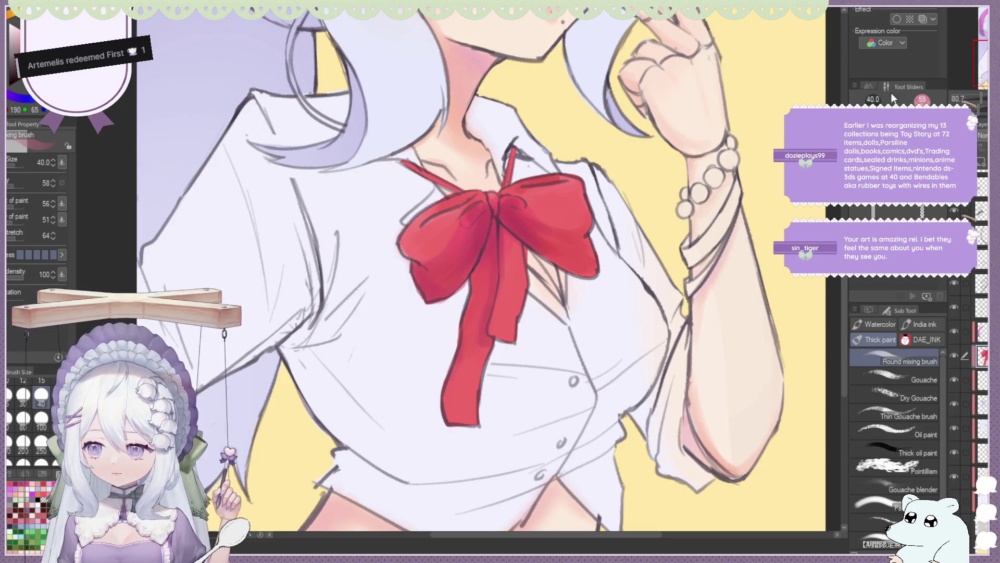
In a mirrored view, fill the bow's left lobe corner with red.
key("h")
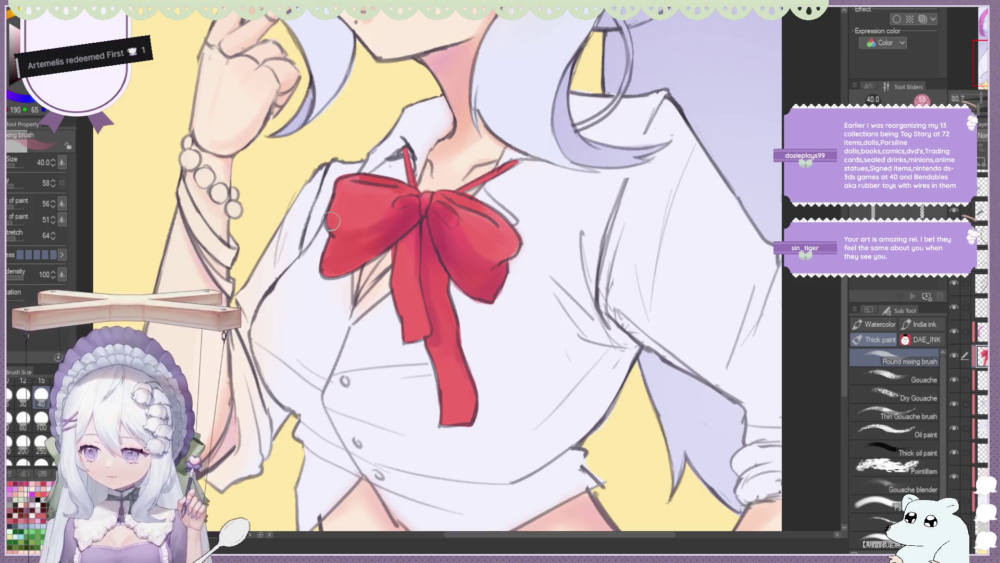
left_click_drag(327, 263, 366, 232)
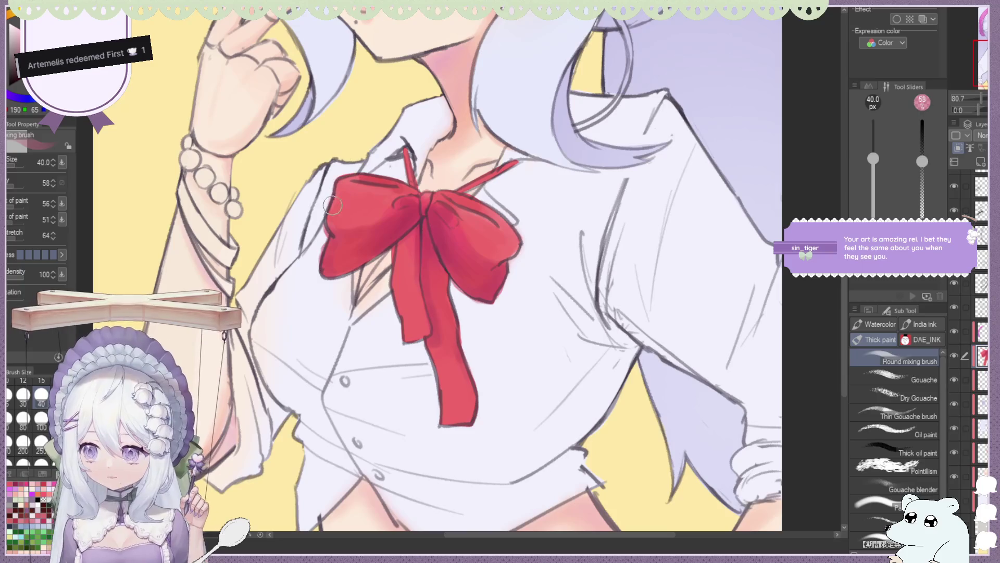
key("e")
key("b")
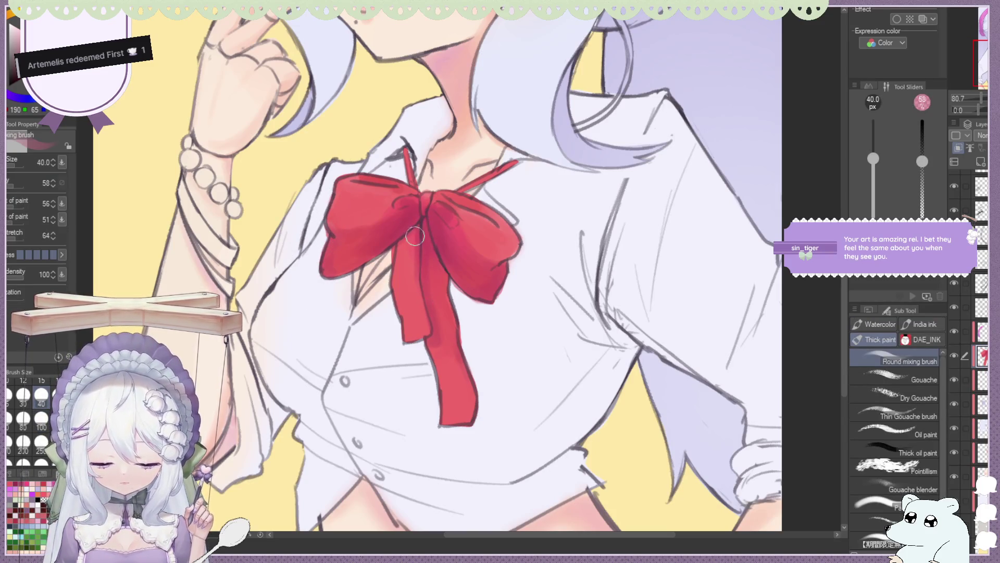
scroll(412, 229, "down", 4)
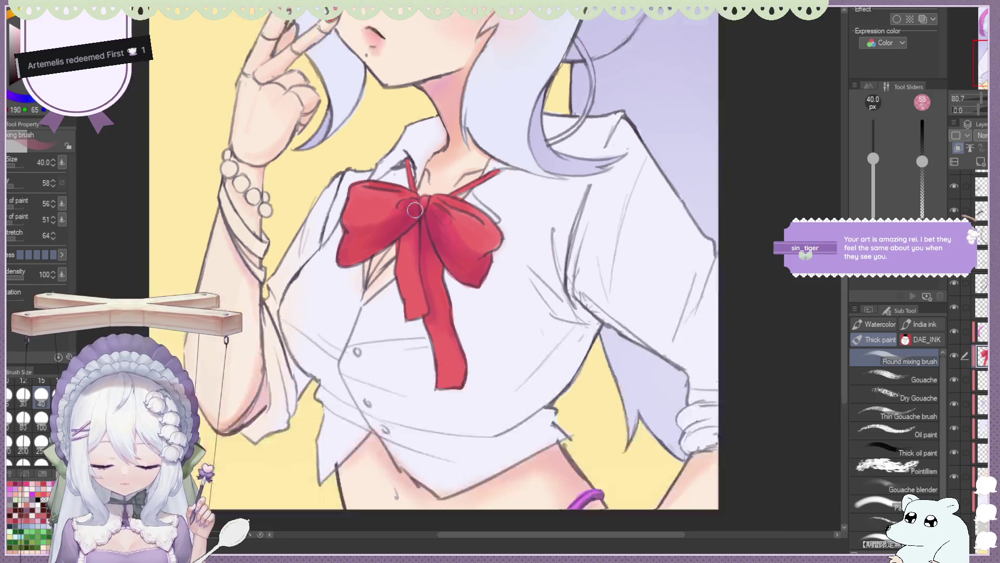
scroll(422, 173, "up", 1)
scroll(426, 218, "up", 2)
scroll(430, 252, "up", 1)
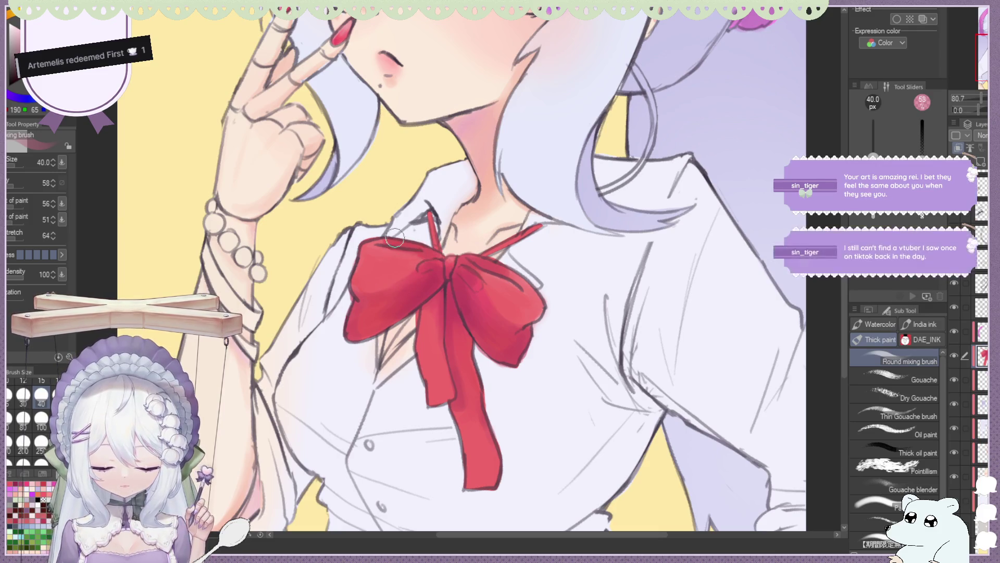
scroll(420, 225, "down", 2)
scroll(420, 225, "down", 1)
scroll(420, 225, "up", 2)
scroll(417, 229, "up", 2)
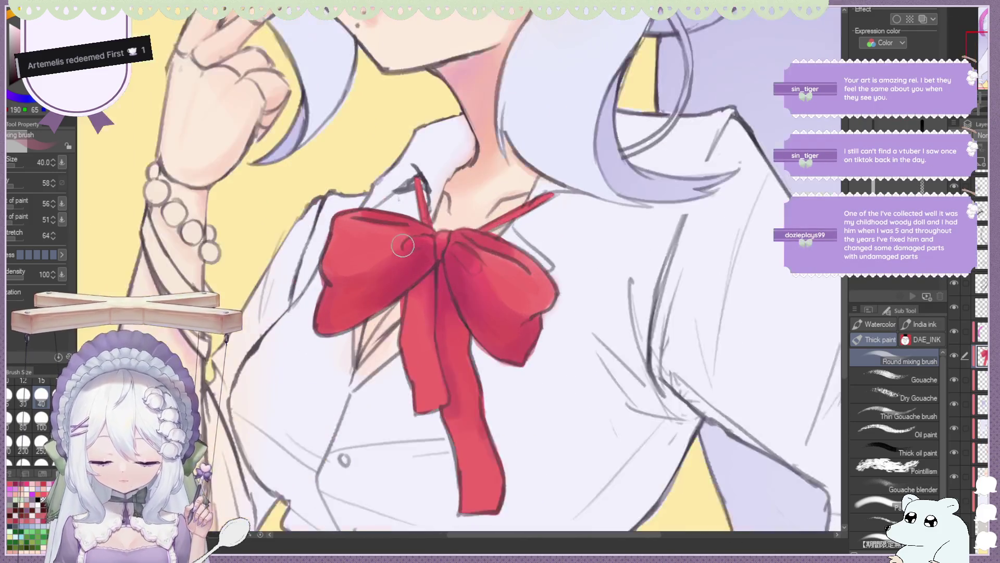
scroll(403, 246, "up", 1)
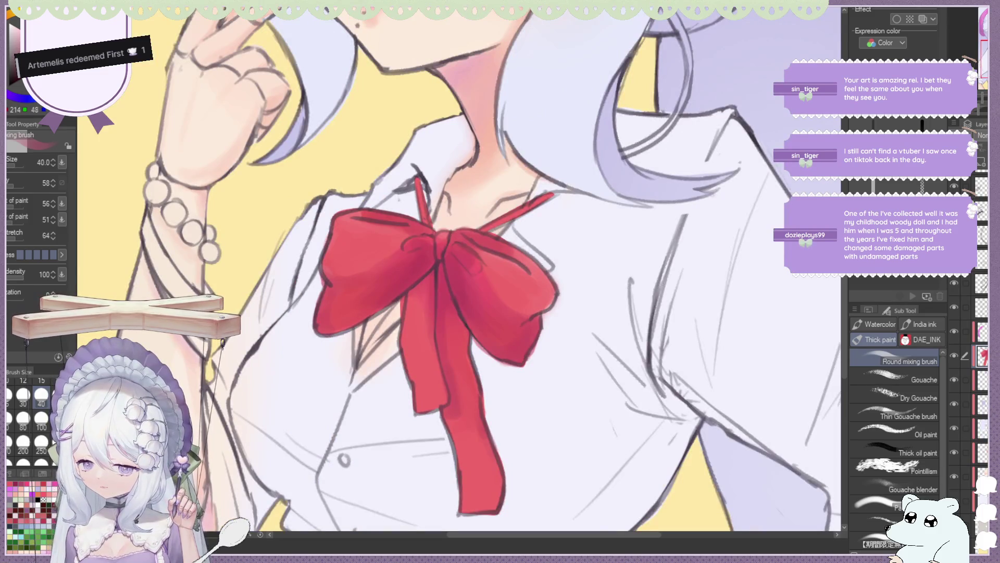
scroll(419, 225, "down", 2)
scroll(420, 226, "up", 2)
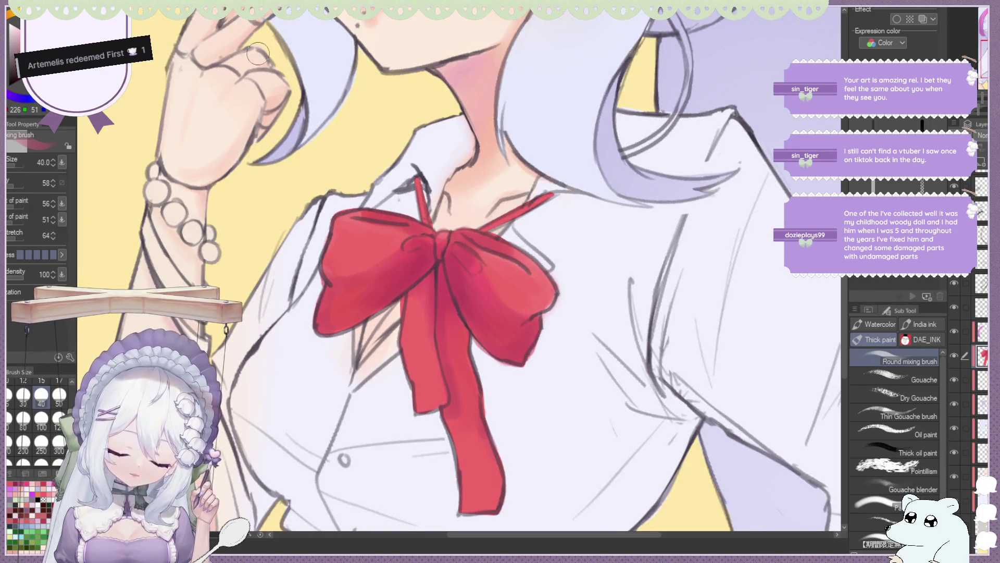
scroll(397, 45, "down", 2)
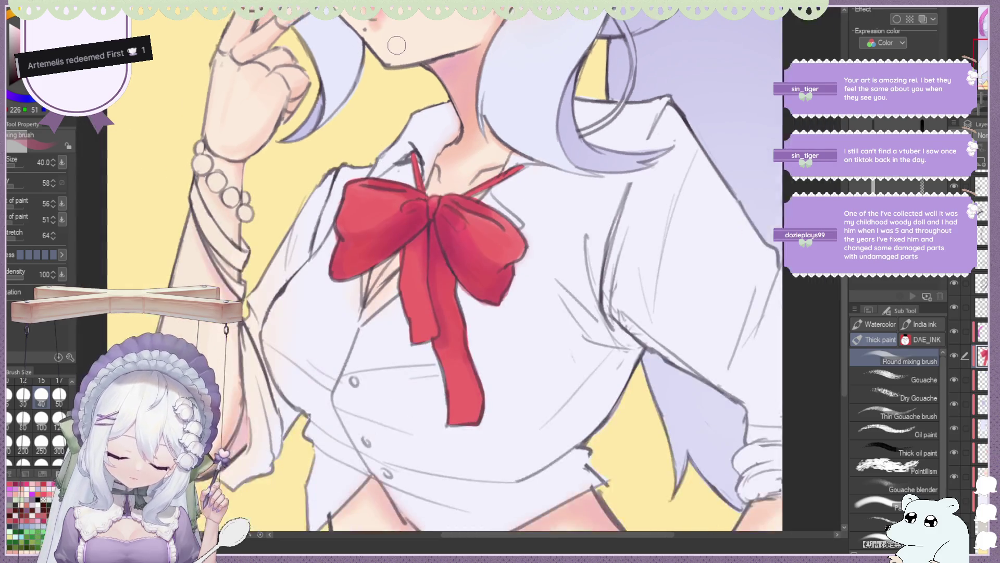
scroll(370, 113, "up", 2)
scroll(355, 127, "up", 1)
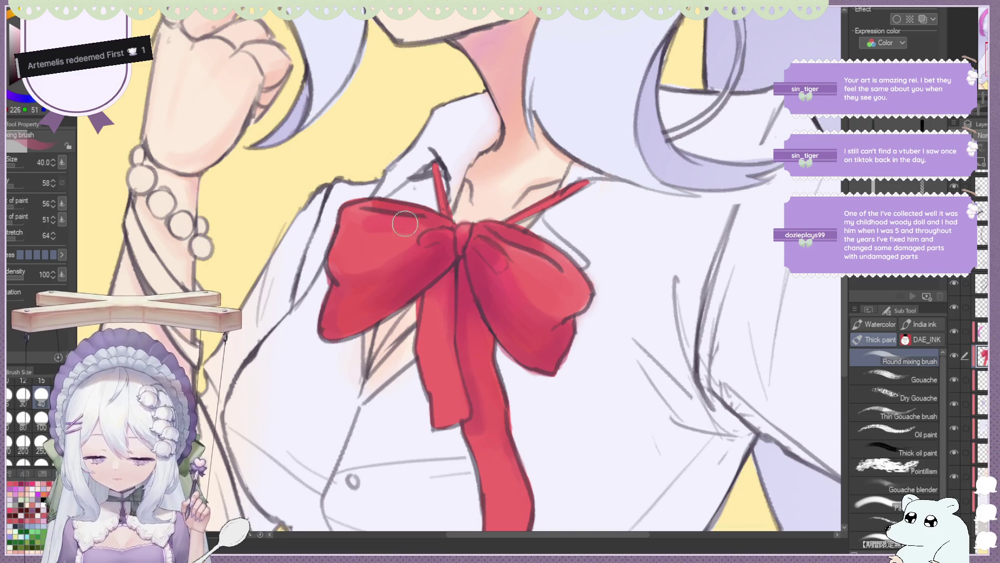
Sample the yellow background colour and return the view to normal orientation.
left_click(341, 177, "alt")
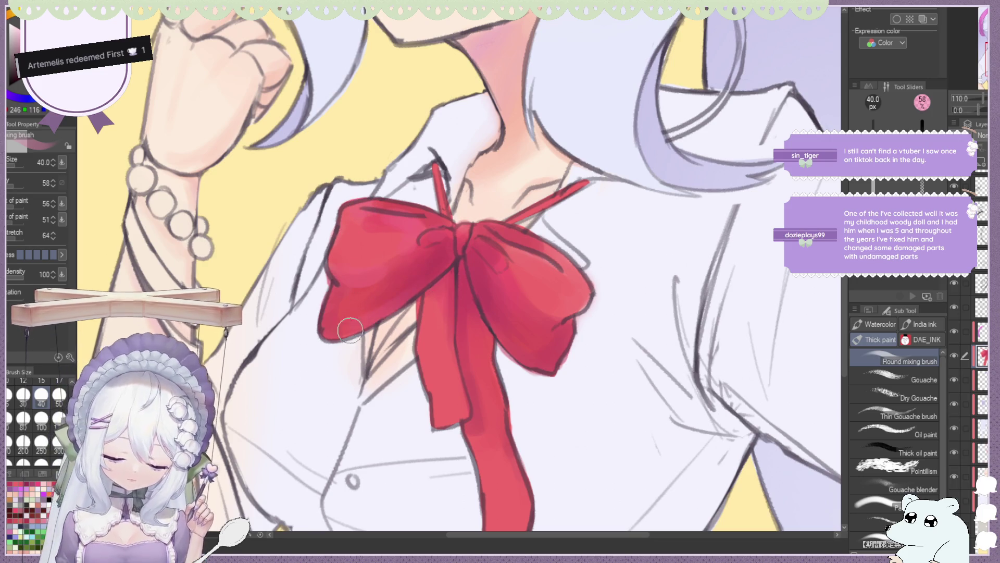
scroll(431, 261, "down", 5)
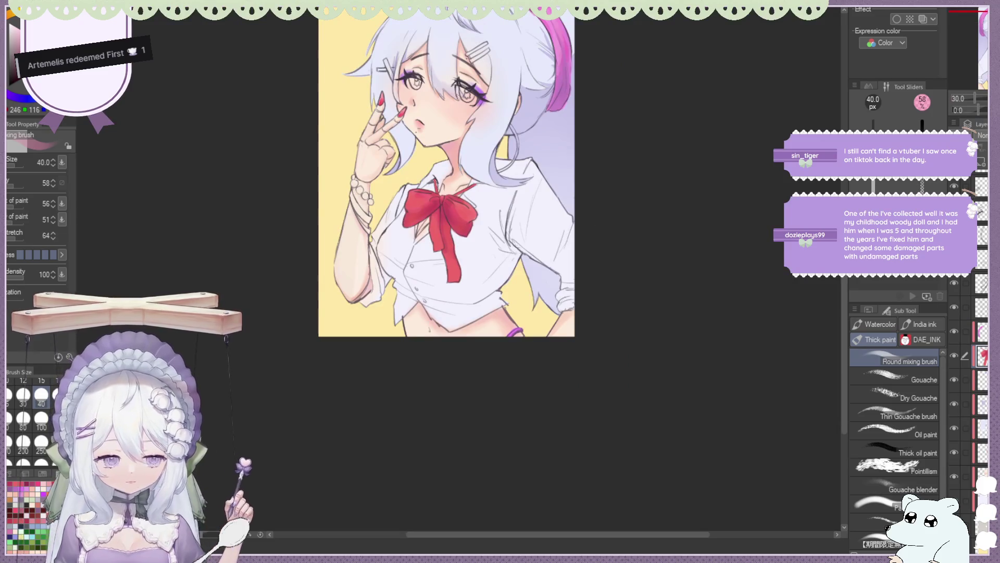
key("h")
scroll(535, 182, "up", 2)
scroll(535, 182, "up", 2)
scroll(535, 182, "up", 1)
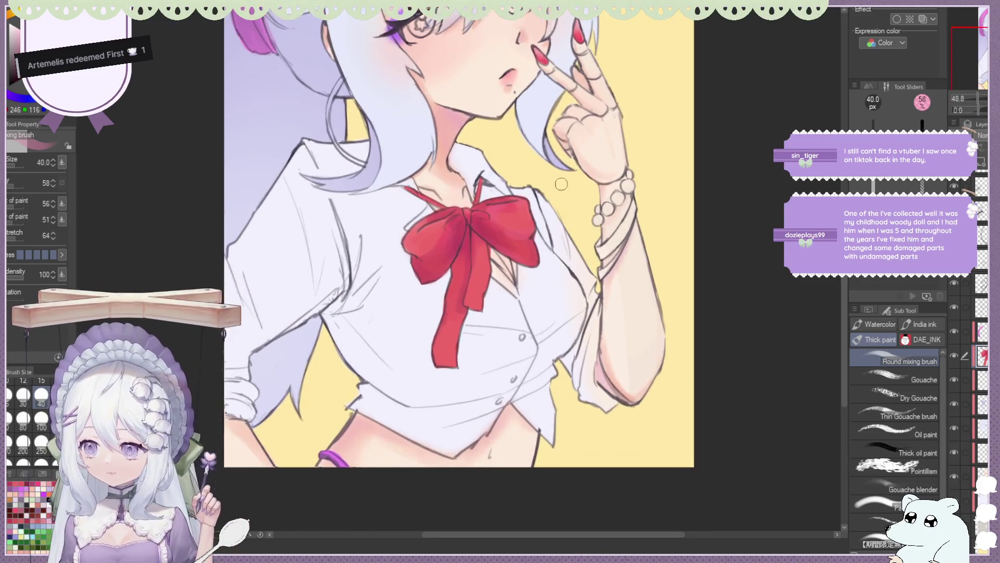
scroll(542, 182, "up", 1)
scroll(561, 184, "up", 1)
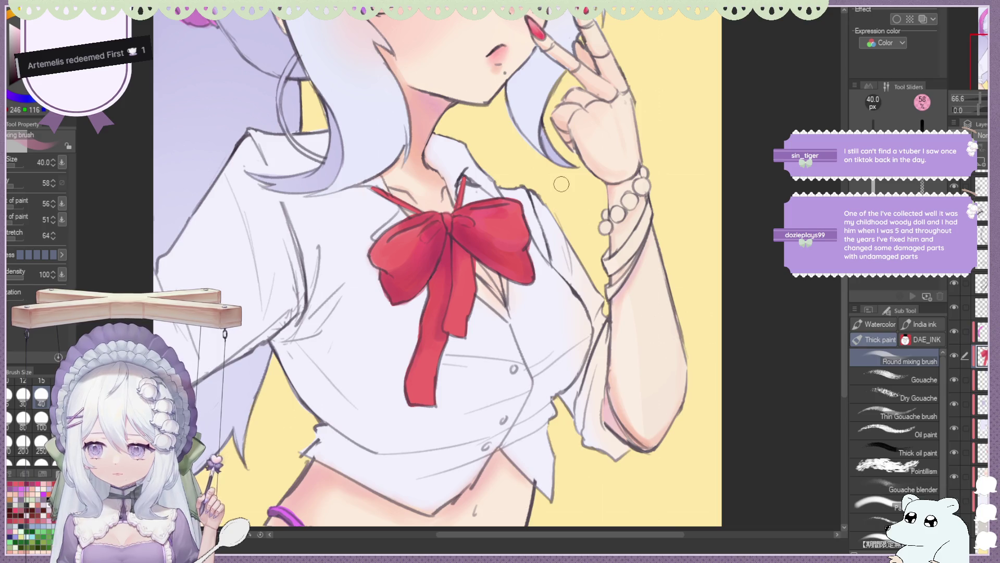
scroll(430, 254, "up", 1)
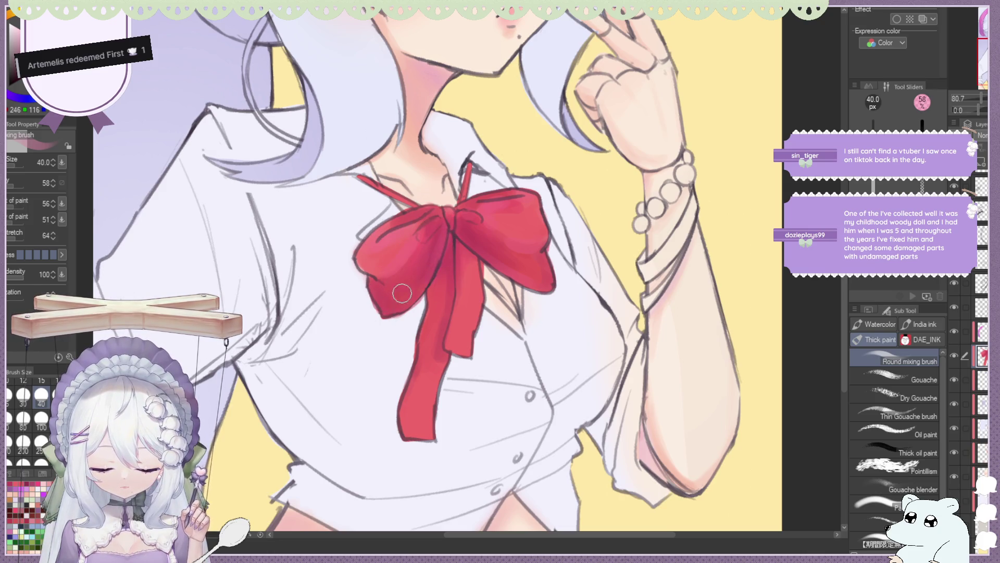
scroll(417, 292, "down", 5)
scroll(495, 235, "down", 2)
scroll(518, 178, "down", 1)
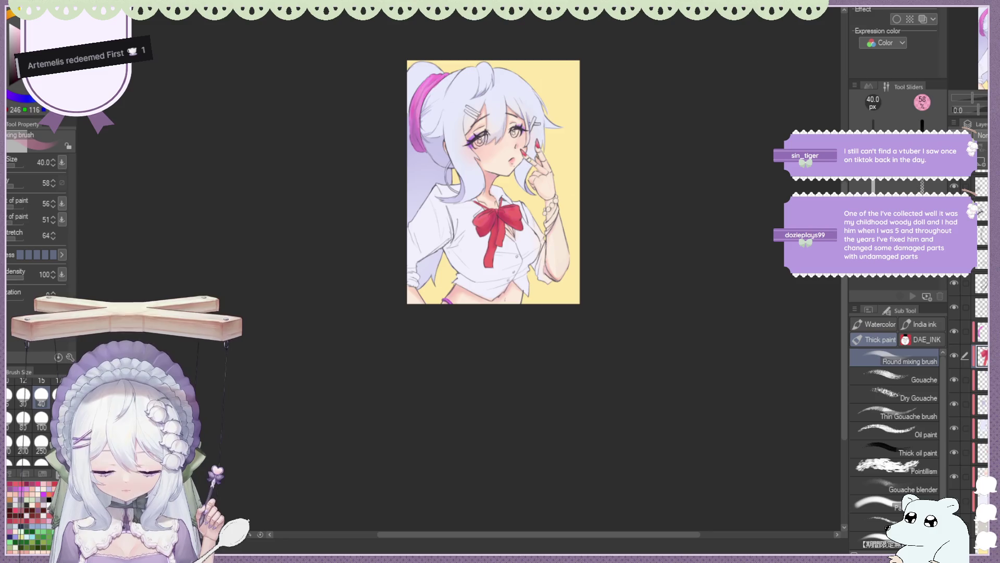
Sample a colour from the artwork and shrink the brush to size 12 to retouch the bow.
scroll(511, 208, "down", 1)
scroll(511, 208, "down", 1)
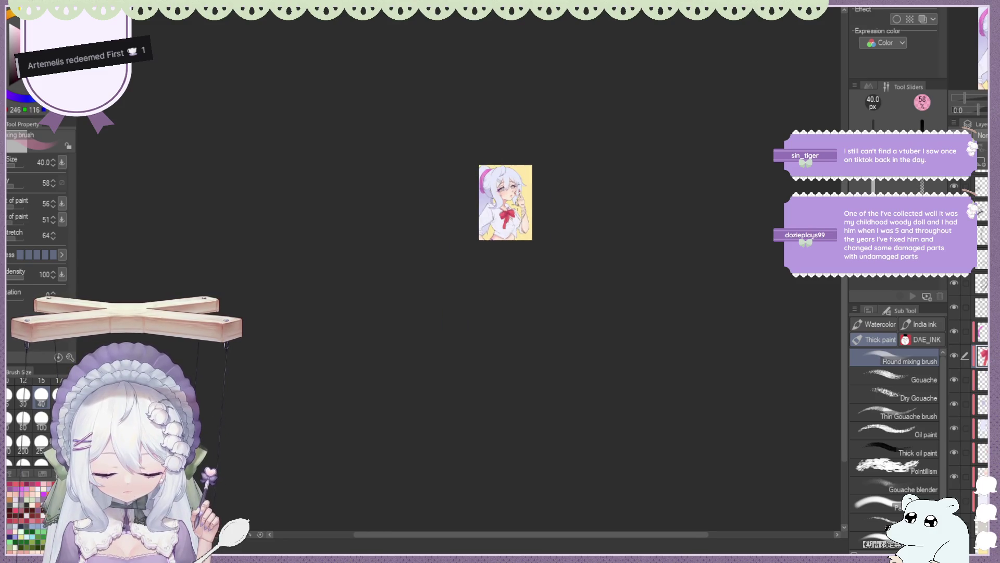
scroll(469, 215, "up", 1)
scroll(468, 214, "up", 3)
scroll(468, 214, "up", 2)
scroll(468, 215, "up", 2)
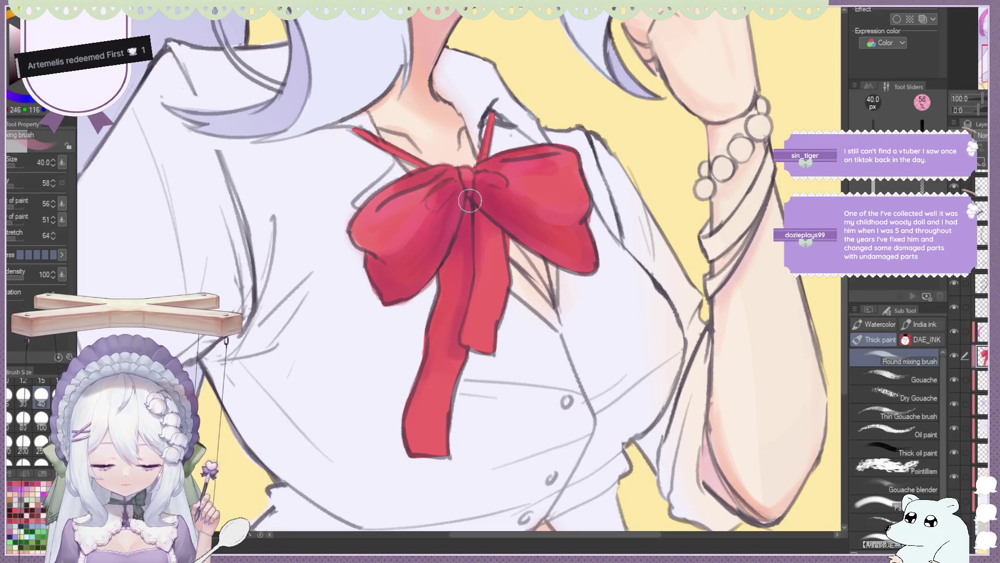
left_click(429, 113, "alt")
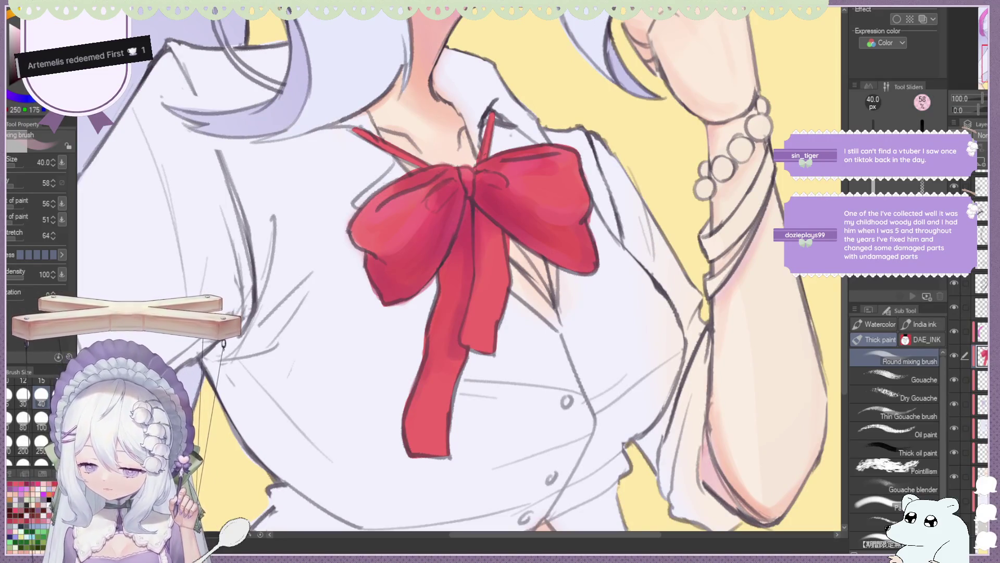
left_click(23, 394)
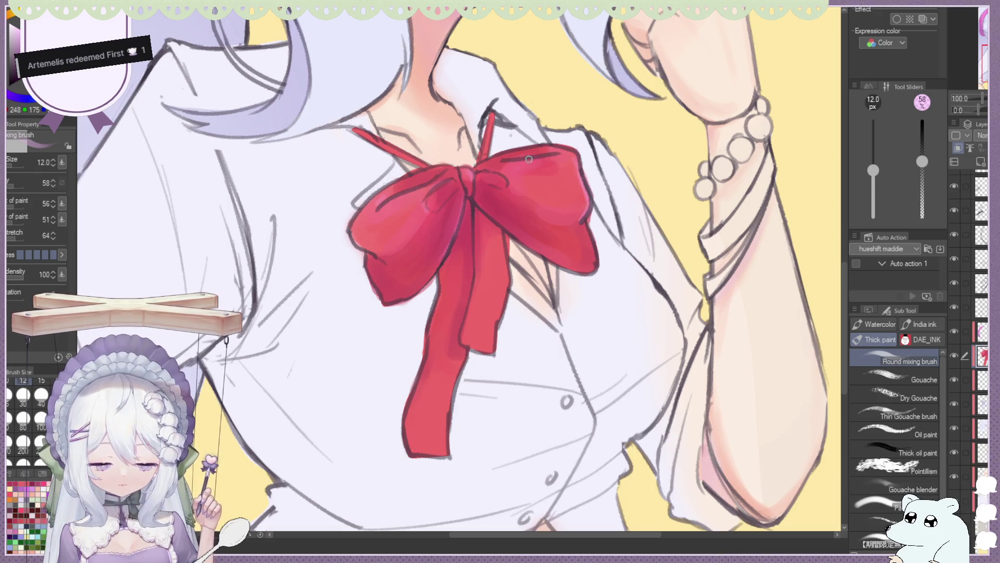
scroll(519, 147, "down", 5)
scroll(511, 230, "up", 3)
scroll(511, 230, "up", 2)
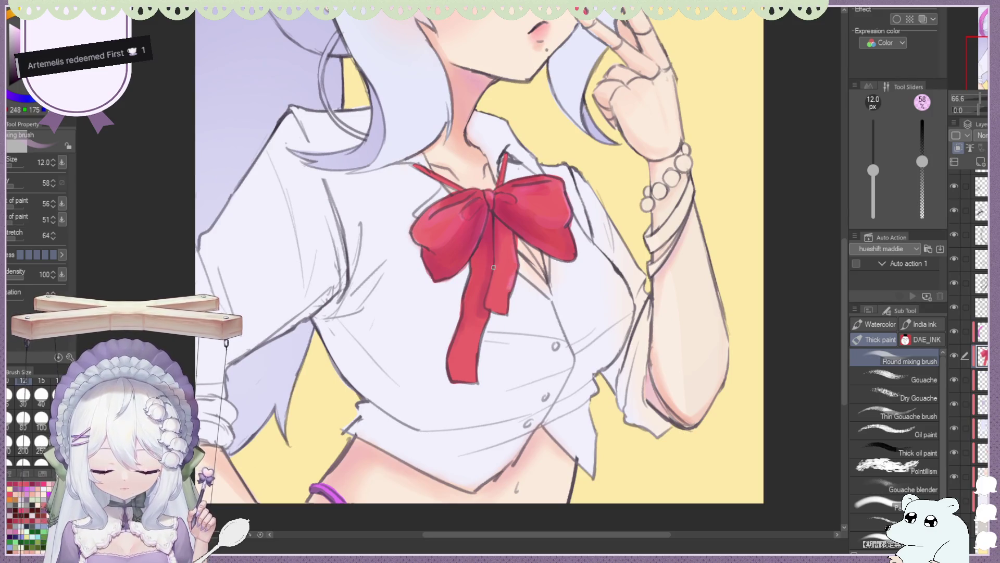
scroll(476, 348, "down", 3)
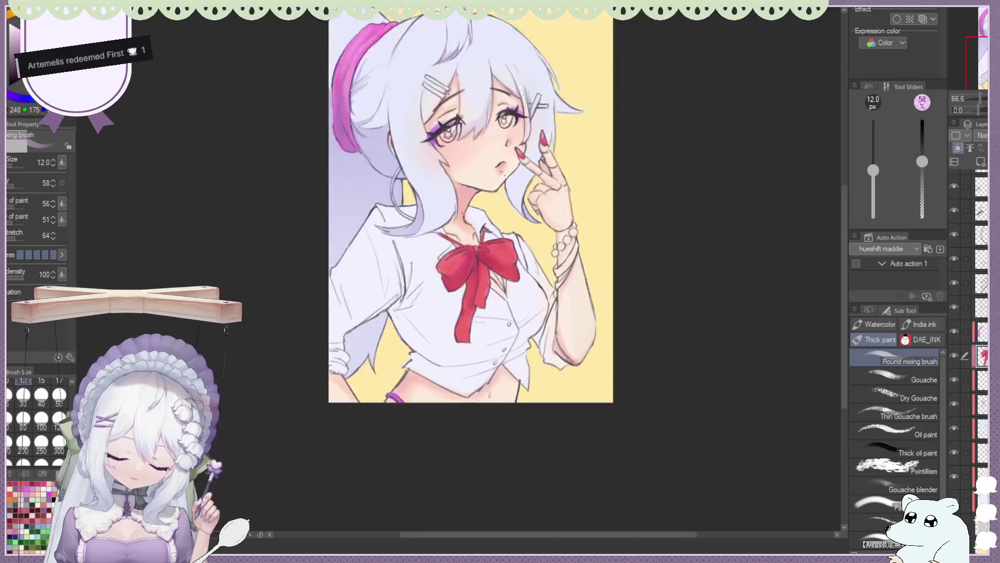
scroll(474, 281, "down", 2)
scroll(473, 217, "down", 1)
scroll(473, 219, "up", 2)
scroll(458, 230, "up", 1)
scroll(441, 239, "up", 1)
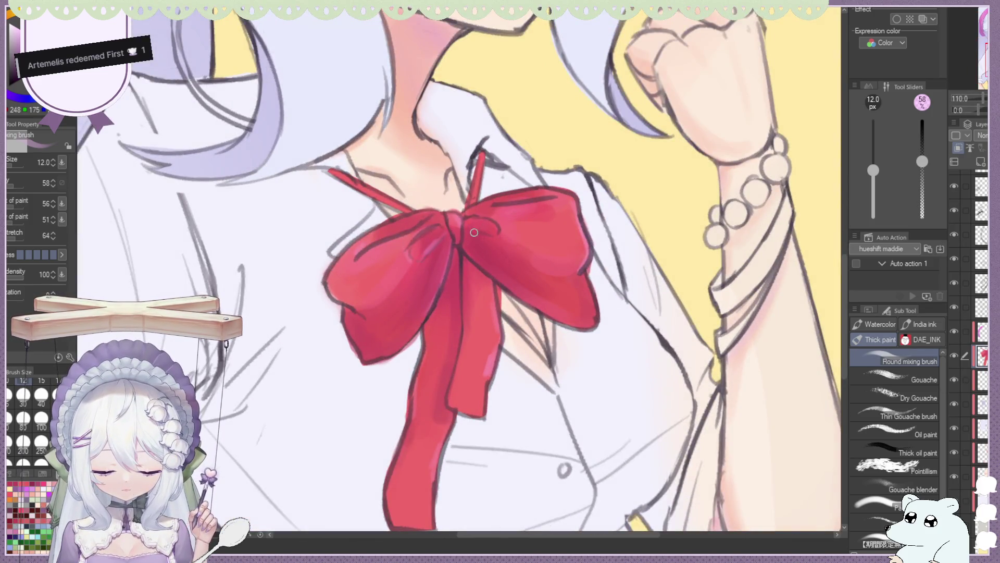
scroll(496, 234, "down", 2)
scroll(497, 234, "down", 2)
scroll(469, 224, "down", 1)
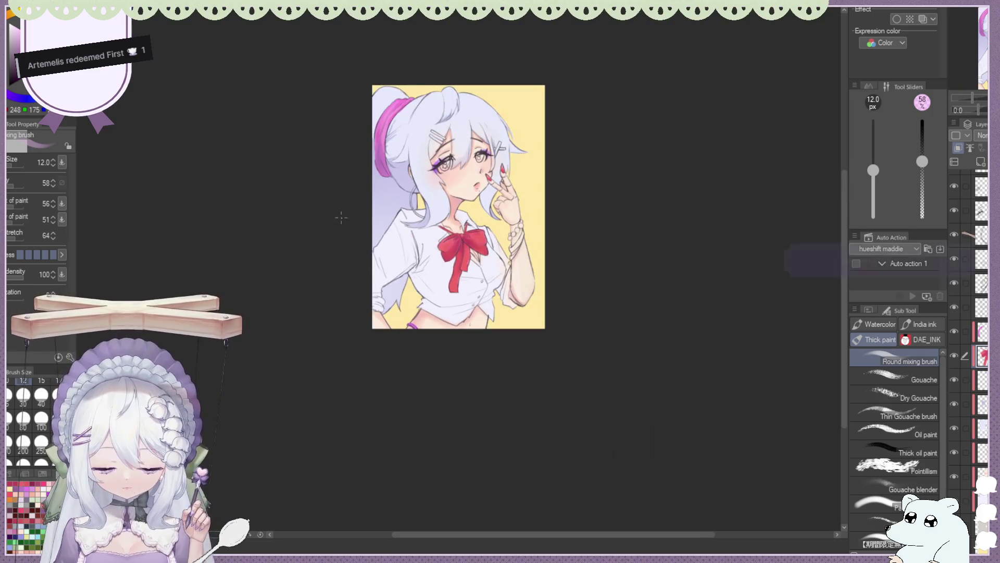
Add a new blank layer above the bow and switch to the Selection tool.
key("ctrl+shift+n")
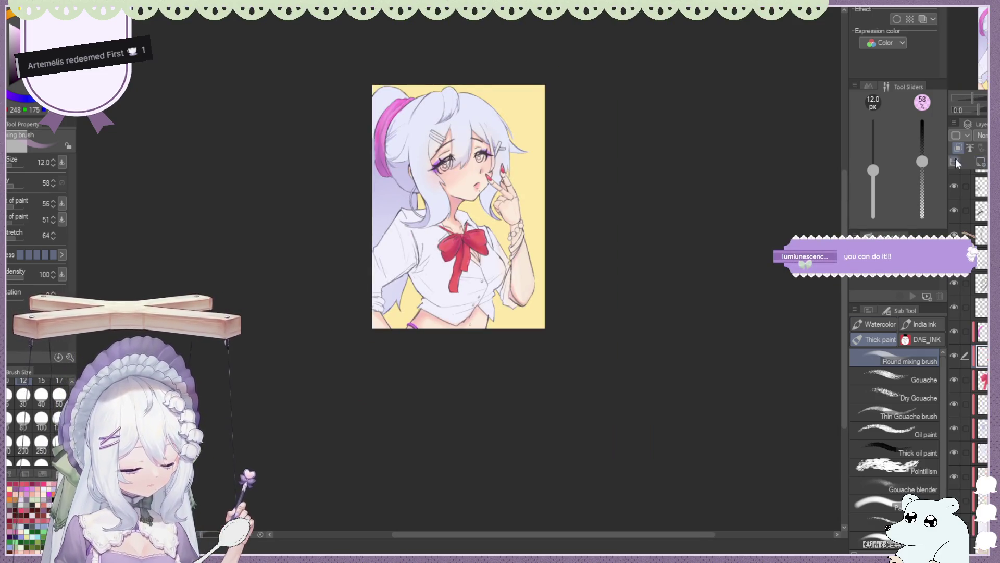
scroll(469, 240, "up", 1)
scroll(474, 242, "up", 1)
scroll(476, 244, "up", 1)
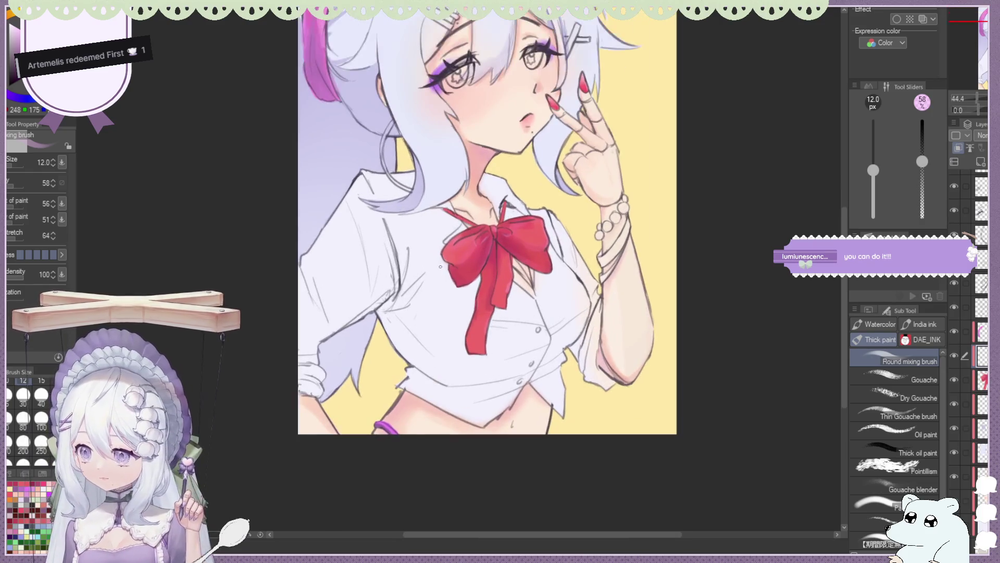
scroll(480, 244, "up", 1)
scroll(481, 245, "up", 1)
key("m")
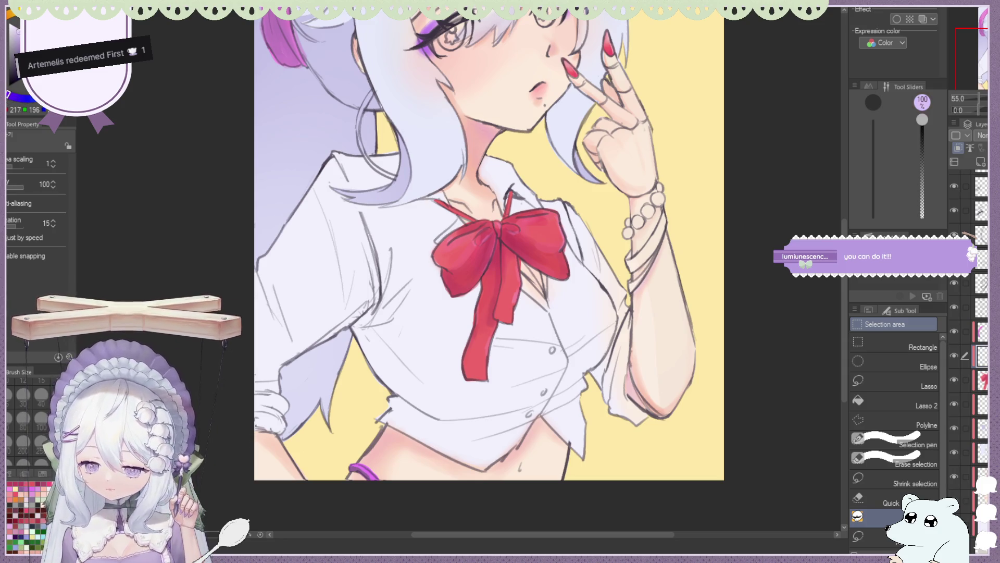
Brush lavender shading along the left shirt side, undoing the stray dark strokes on the sleeve.
mouse_move(291, 348)
left_mouse_down()
mouse_move(259, 265)
mouse_move(294, 357)
left_mouse_up()
key("ctrl+z")
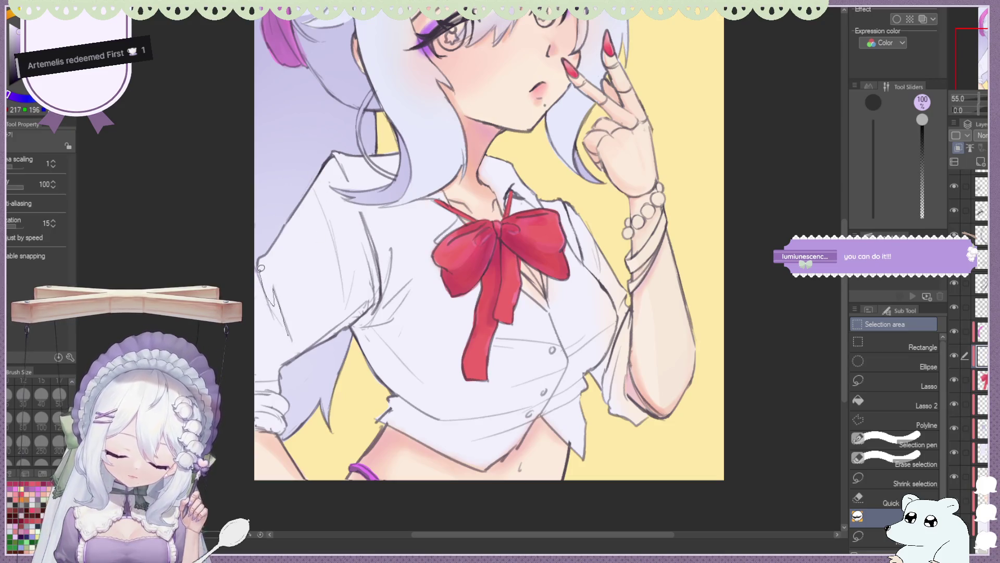
key("ctrl+z")
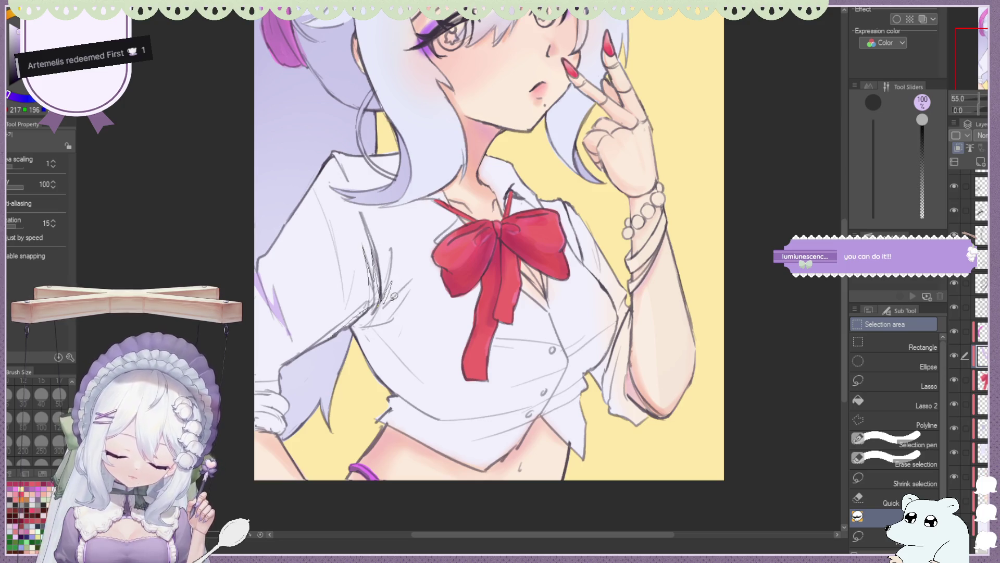
key("ctrl+z")
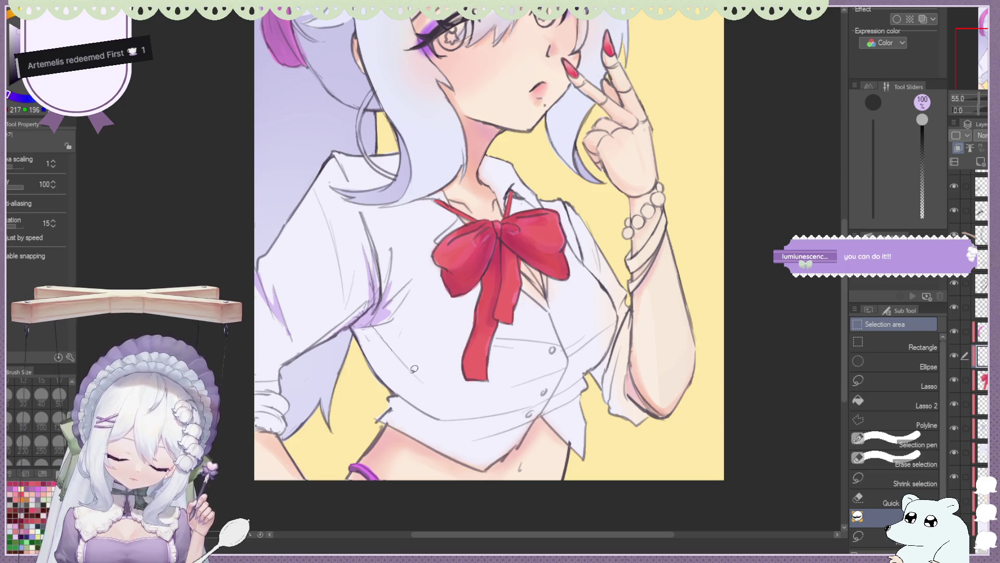
left_click_drag(409, 412, 354, 327)
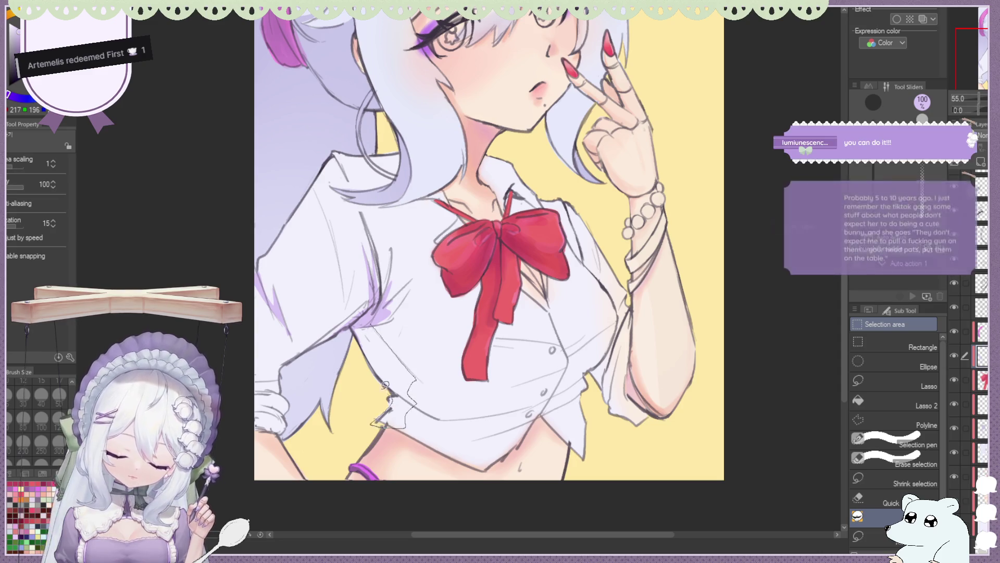
key("ctrl+0")
scroll(367, 318, "up", 5)
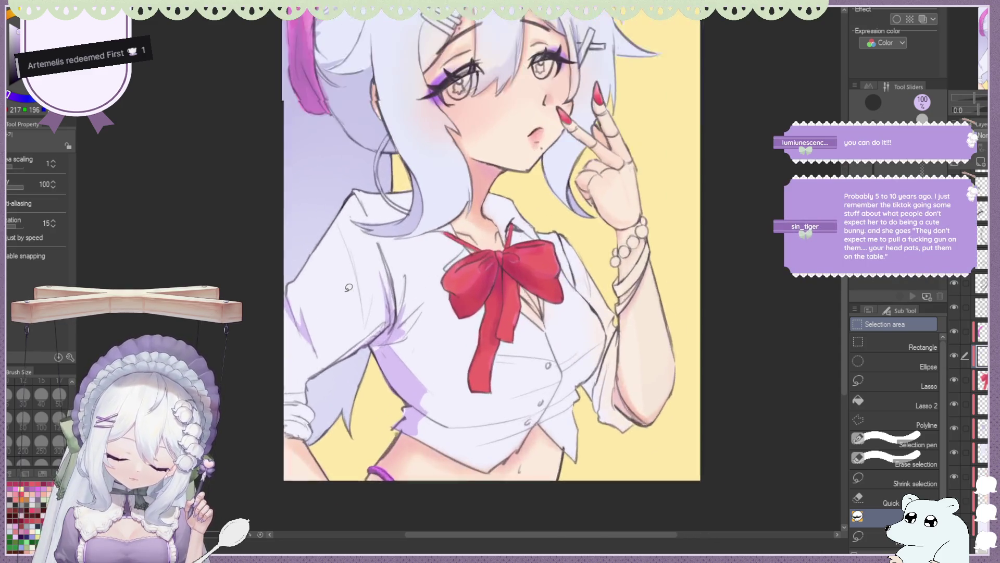
key("ctrl+z")
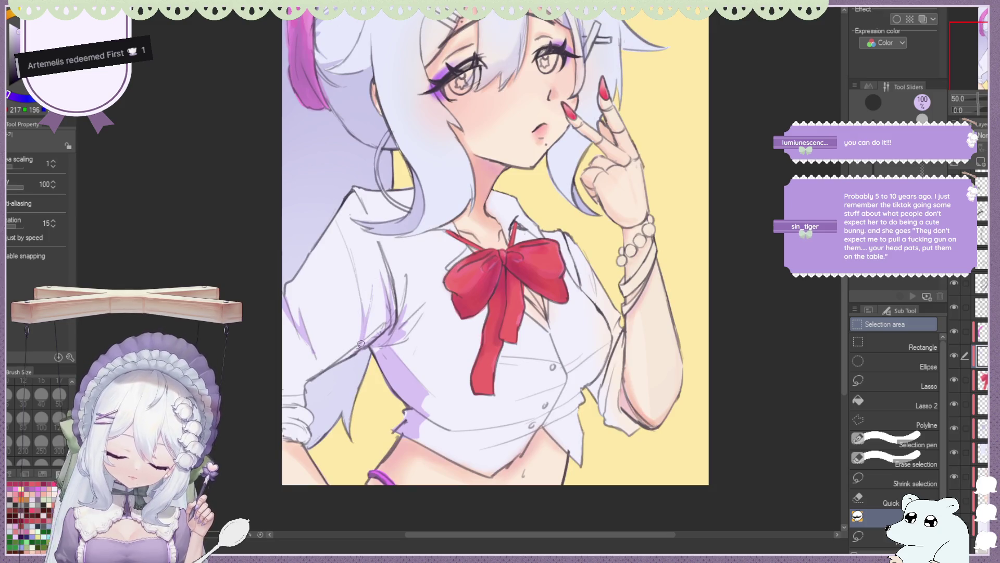
Add a lavender shadow along the left sleeve edge and lasso an area near the shirt's left edge.
left_click_drag(364, 333, 344, 222)
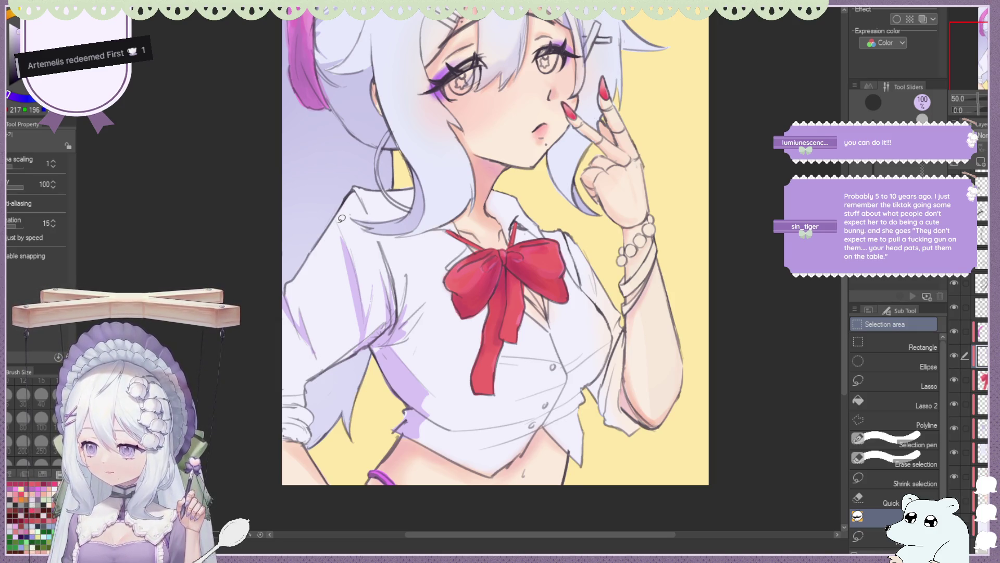
left_click_drag(341, 219, 301, 322)
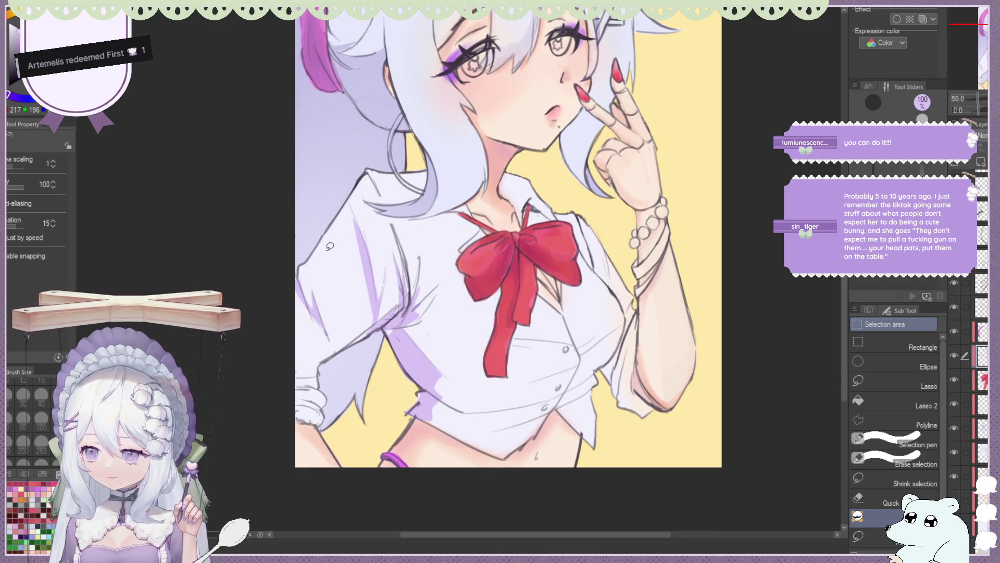
scroll(330, 246, "up", 1)
scroll(330, 241, "up", 1)
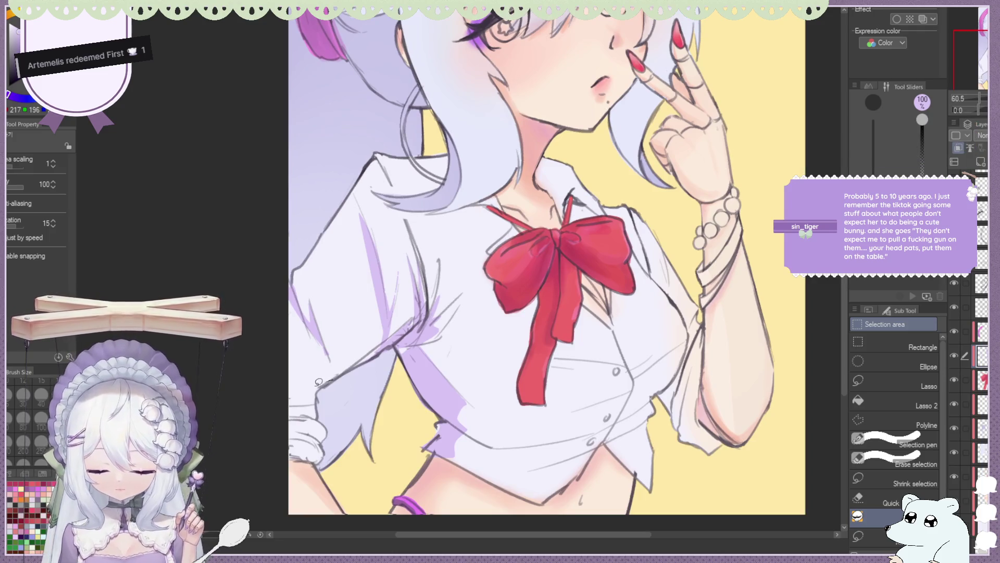
mouse_move(295, 382)
left_mouse_down()
mouse_move(302, 405)
mouse_move(290, 408)
left_mouse_up()
key("e")
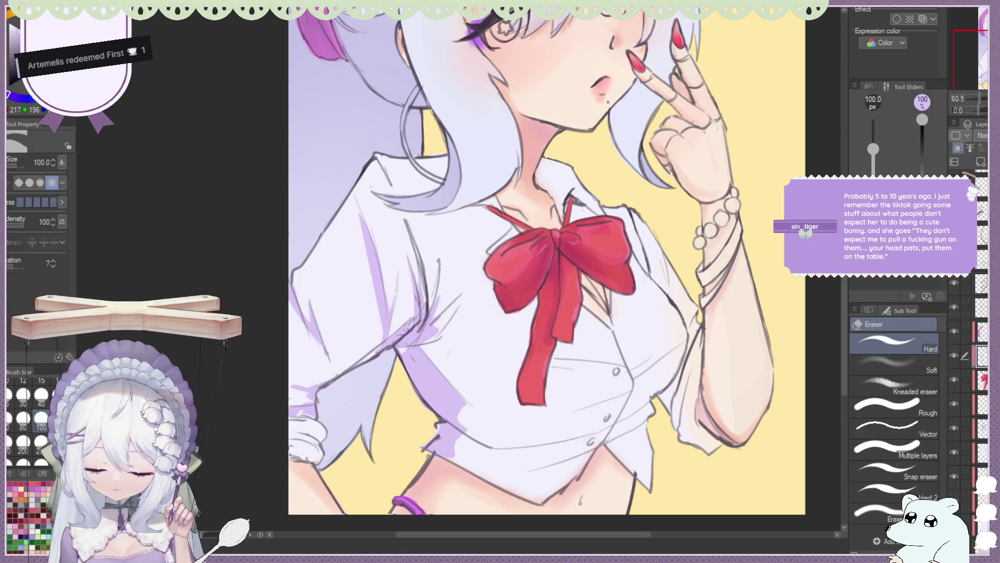
key("m")
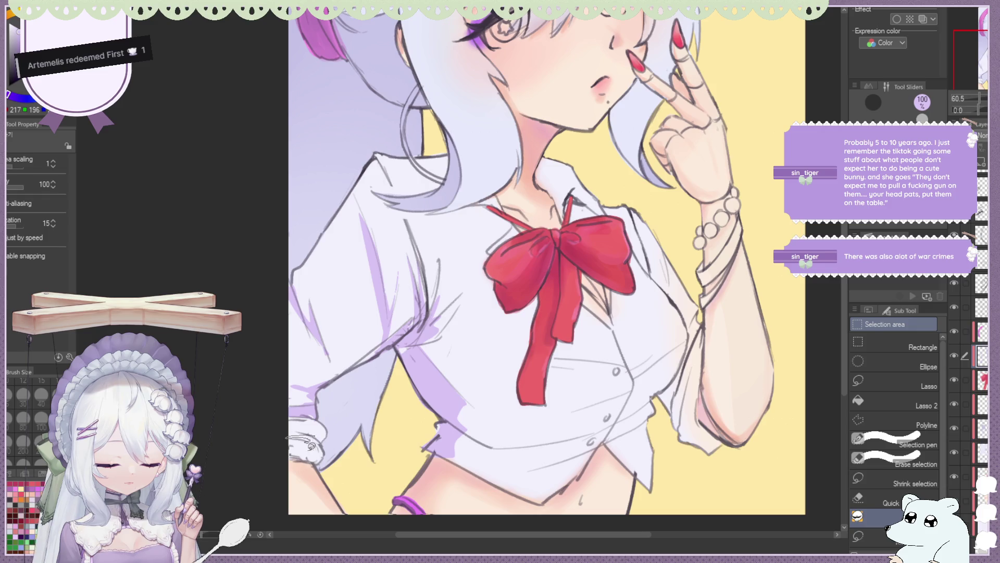
scroll(358, 287, "down", 3)
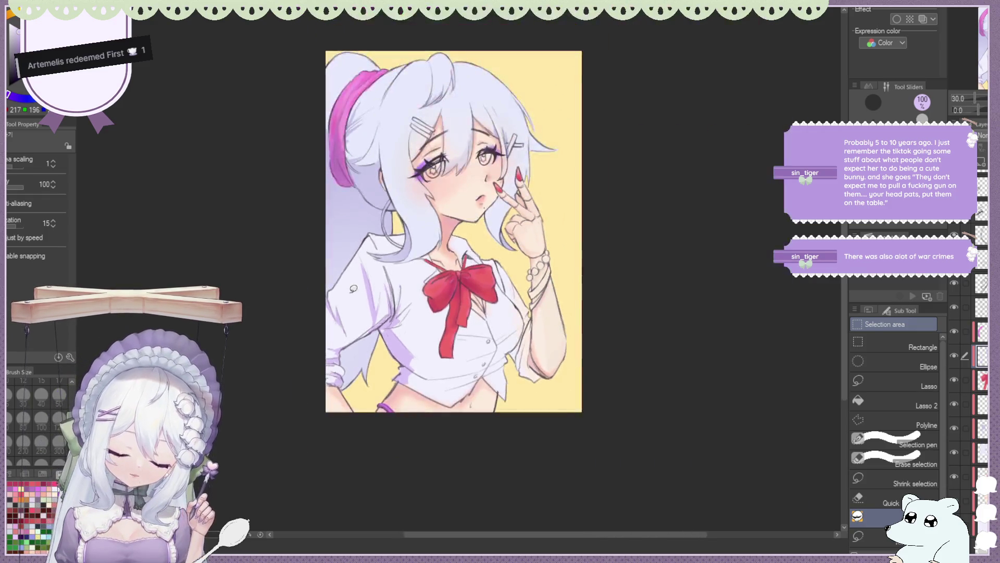
Lasso along the shirt outline and fill a purple shadow along the shirt fold.
scroll(358, 287, "up", 4)
left_click_drag(336, 403, 344, 405)
left_click_drag(457, 396, 463, 402)
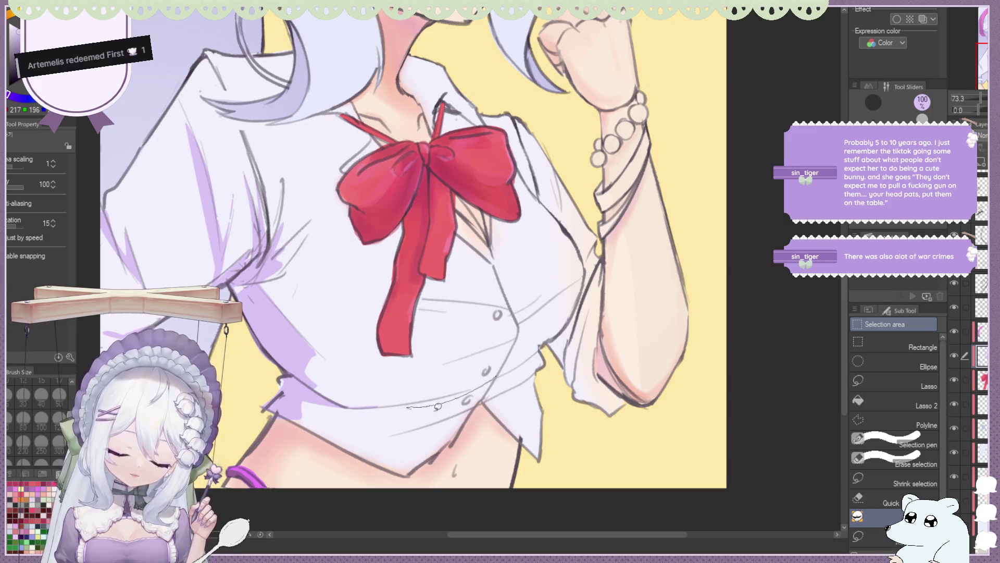
left_click_drag(404, 433, 400, 434)
left_click_drag(530, 353, 554, 339)
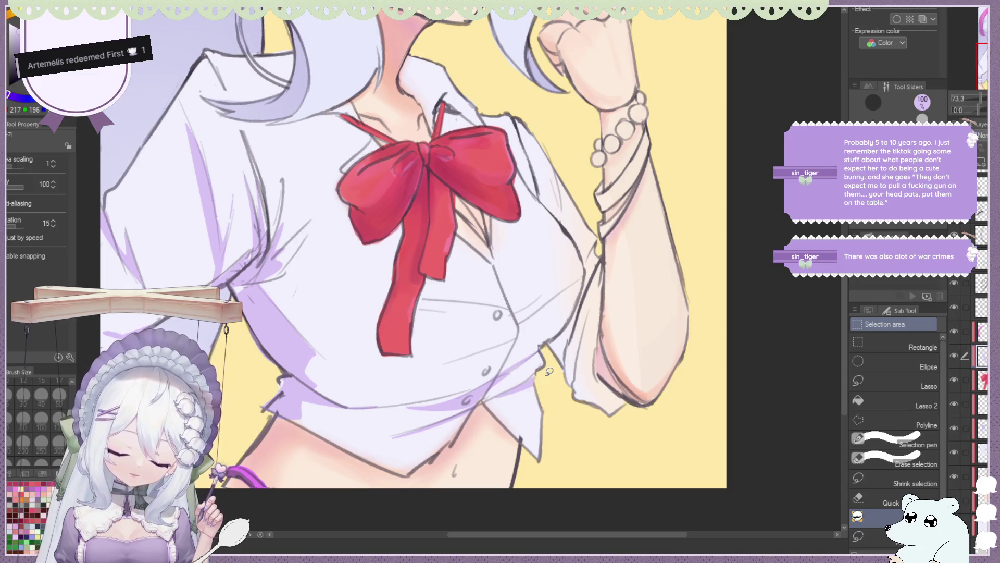
scroll(533, 361, "down", 3)
scroll(502, 311, "up", 2)
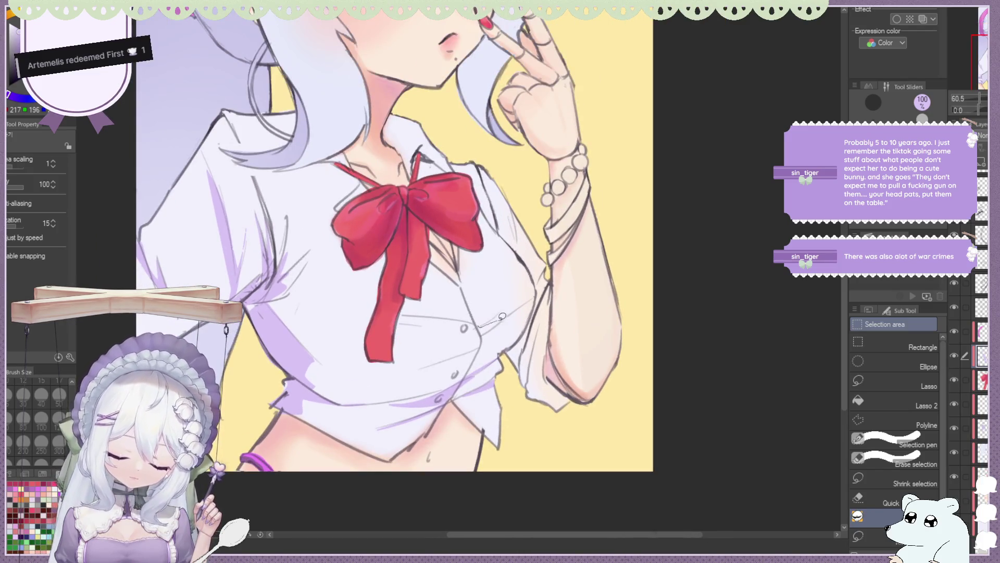
mouse_move(491, 335)
left_mouse_down()
mouse_move(407, 323)
mouse_move(488, 327)
left_mouse_up()
scroll(489, 326, "down", 3)
scroll(498, 325, "up", 2)
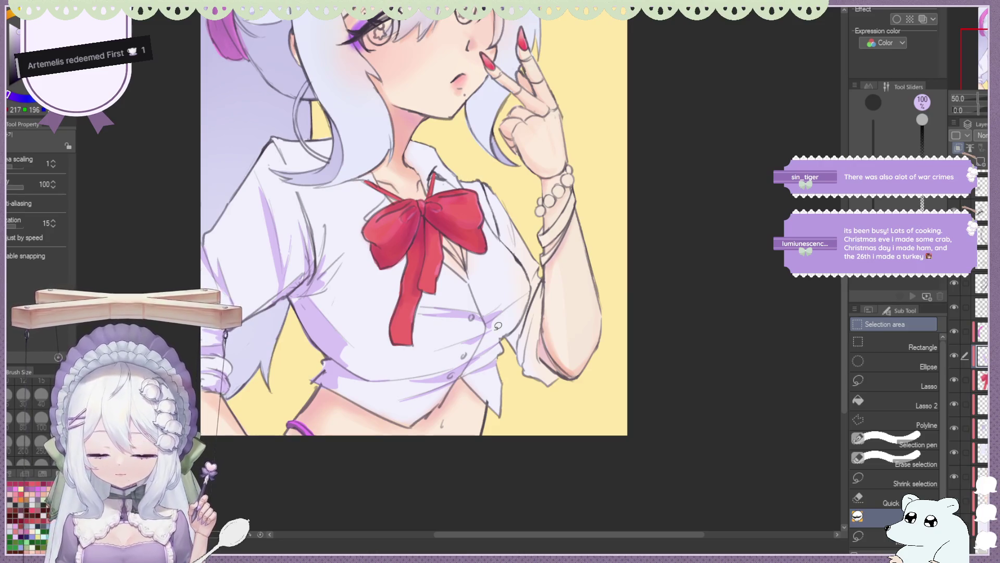
Undo stray strokes on the shirt, toggle the eraser and back, and flip the canvas to check.
left_click_drag(499, 219, 516, 248)
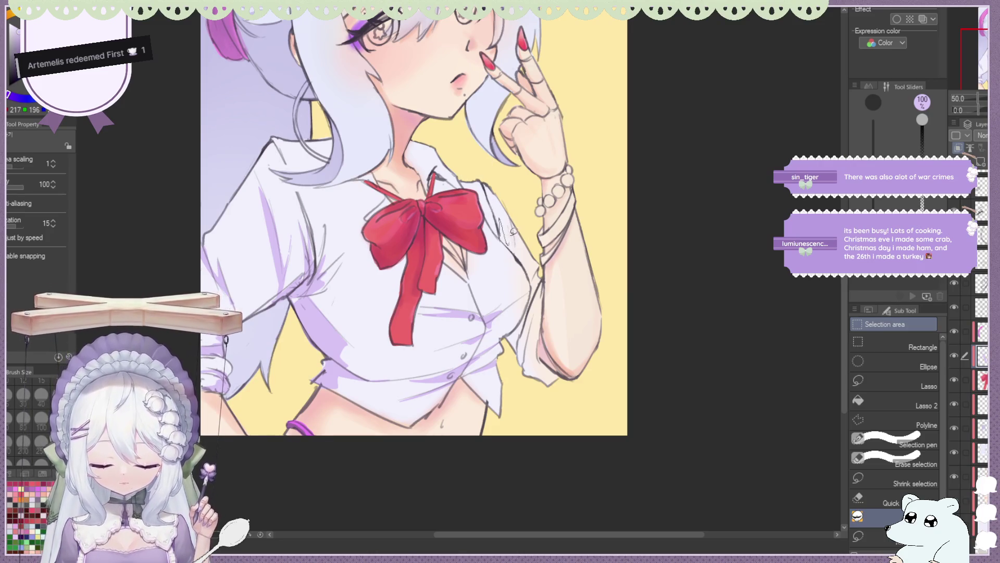
key("ctrl+z")
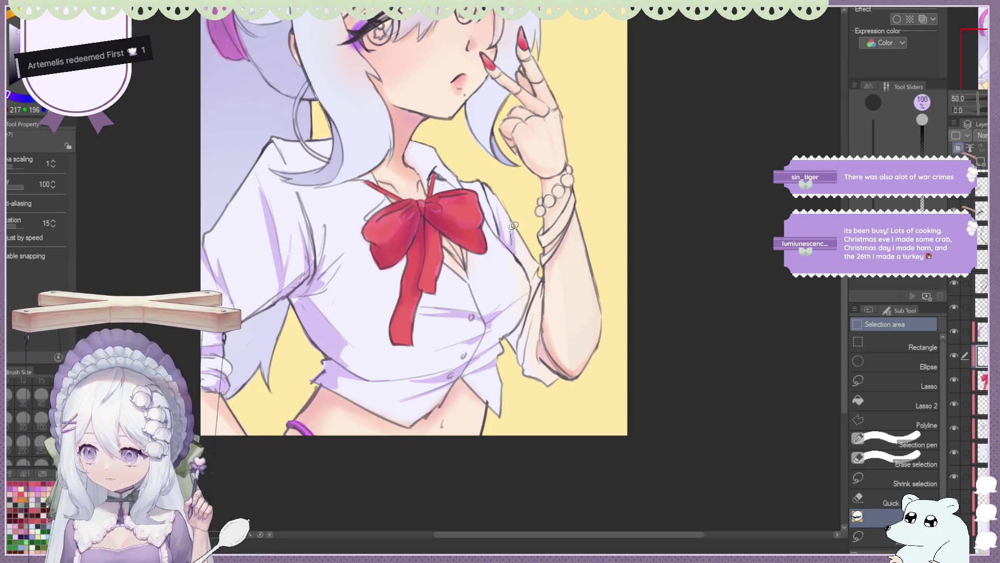
key("e")
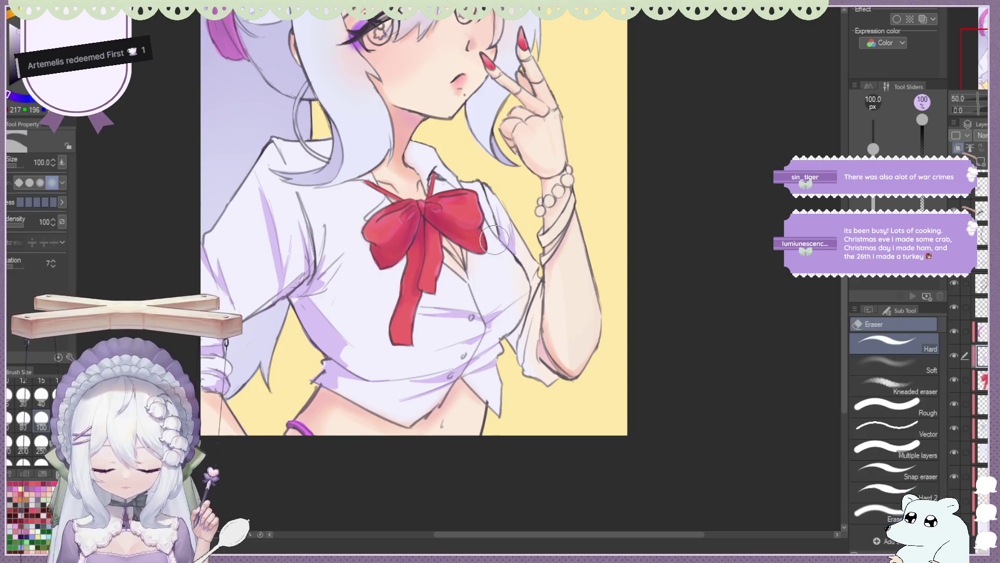
key("m")
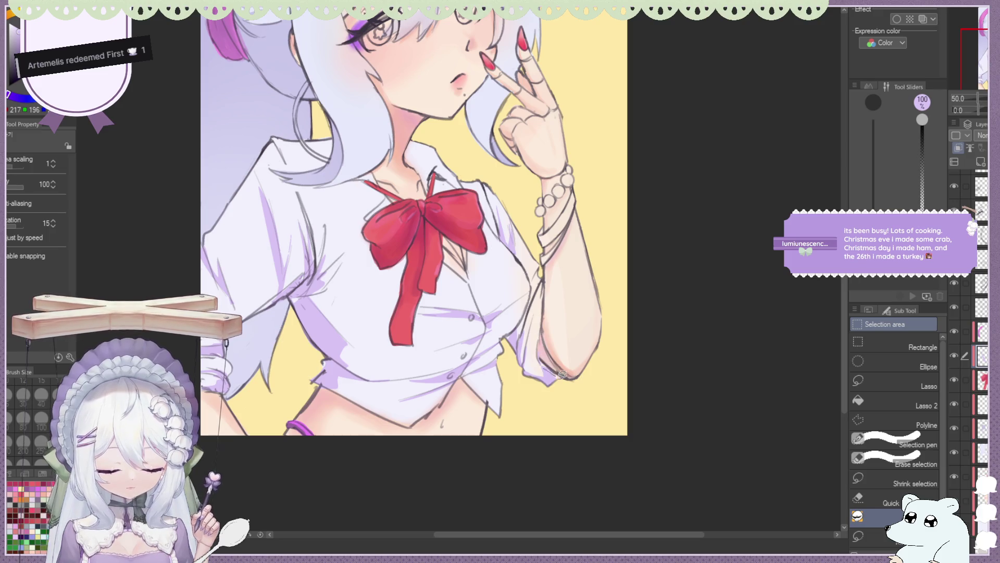
scroll(517, 161, "down", 3)
scroll(518, 160, "down", 1)
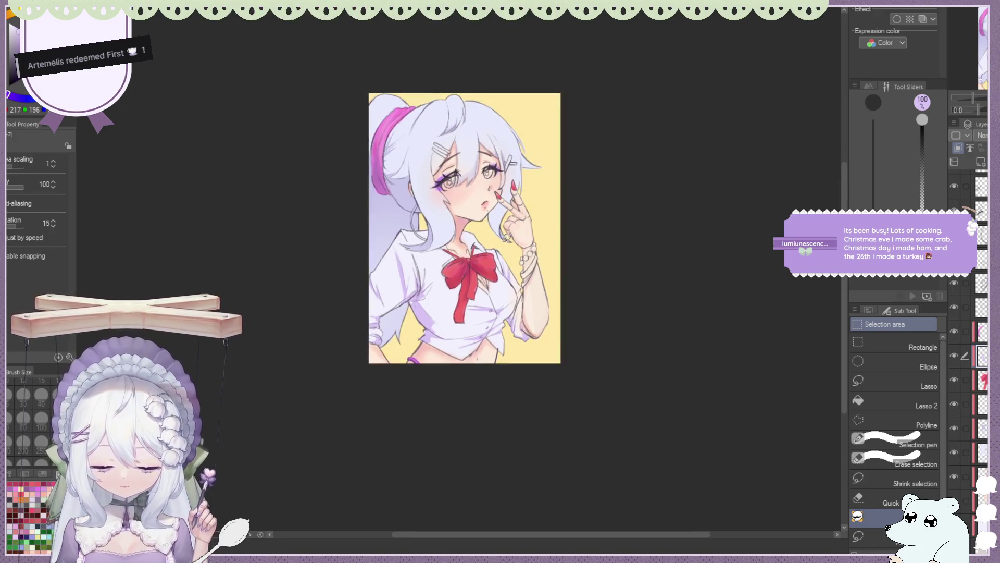
key("h")
scroll(565, 257, "up", 2)
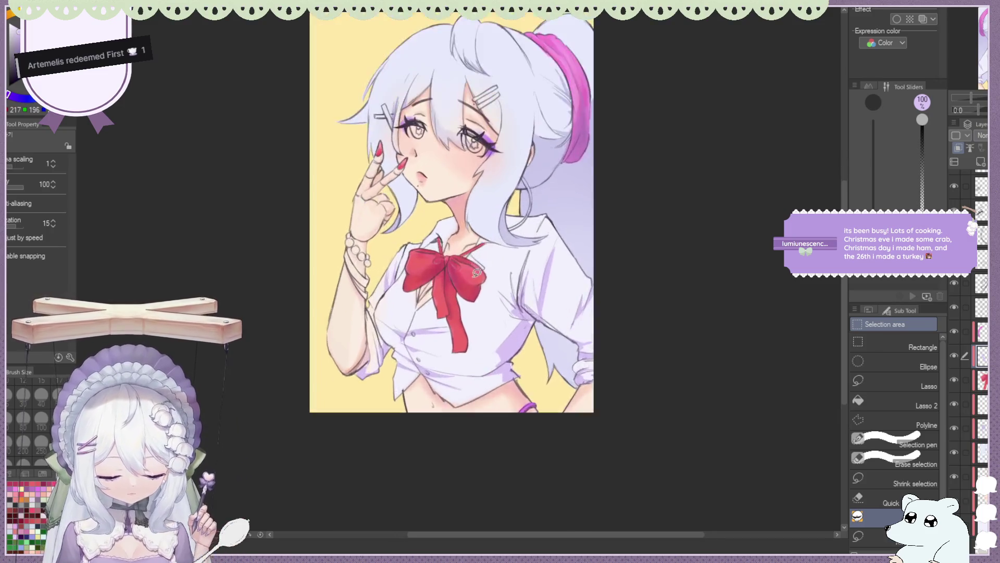
scroll(521, 292, "up", 2)
scroll(487, 322, "up", 2)
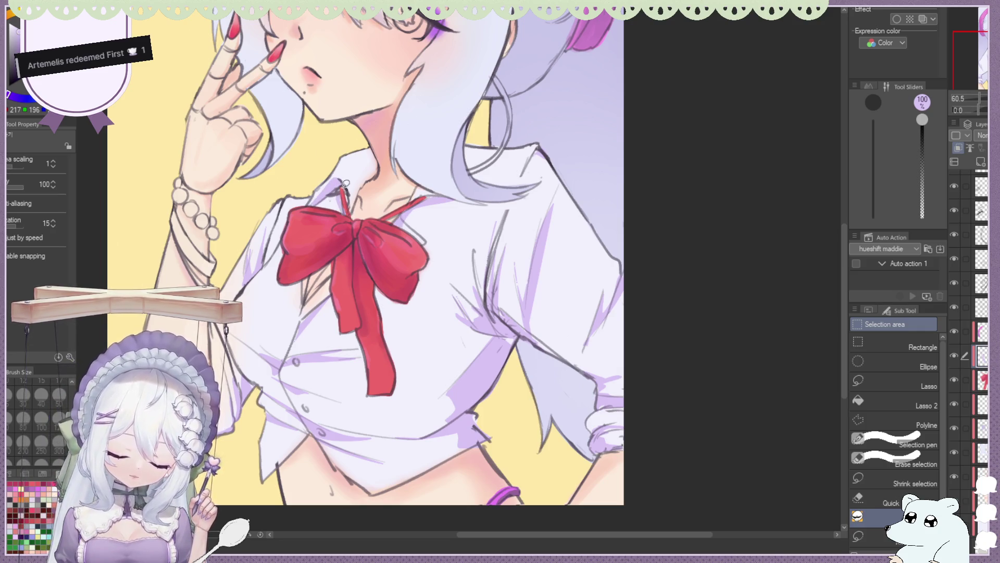
Zoom out and in to review the bow, shirt and face.
key("ctrl+minus")
key("ctrl+minus")
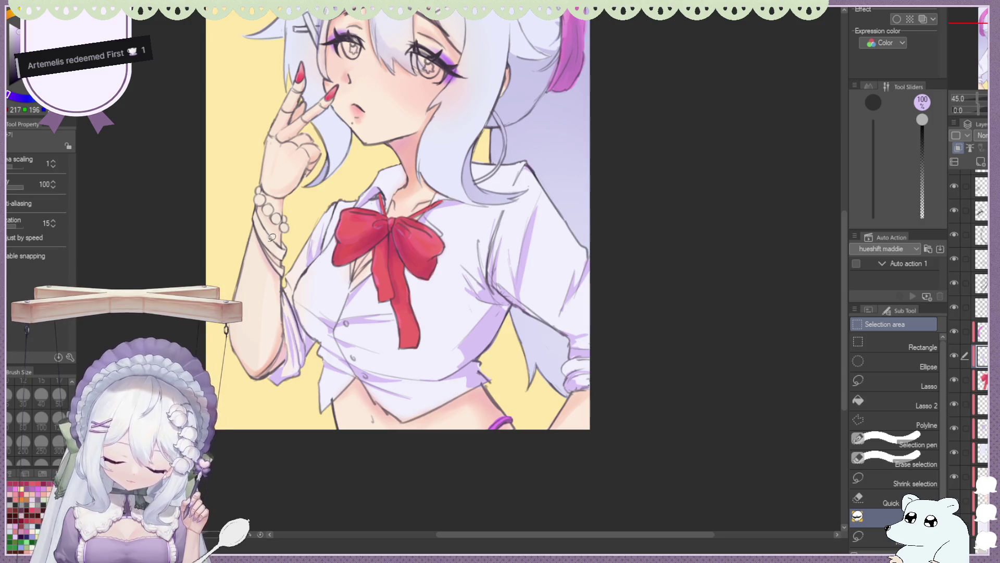
key("ctrl+minus")
key("ctrl+minus")
key("ctrl+plus")
key("ctrl+plus")
key("ctrl+plus")
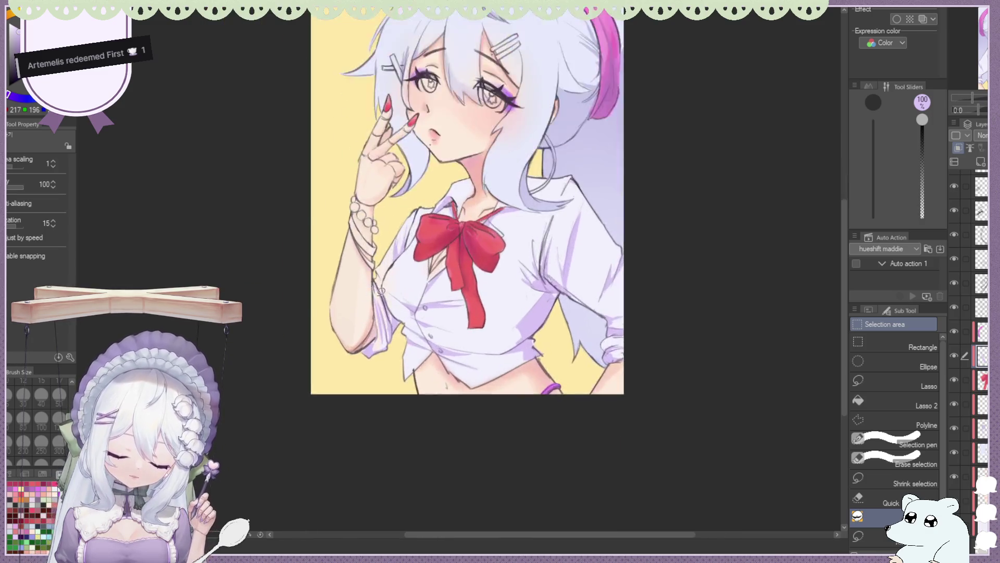
key("ctrl+plus")
key("ctrl+minus")
key("ctrl+minus")
key("ctrl+minus")
key("ctrl+plus")
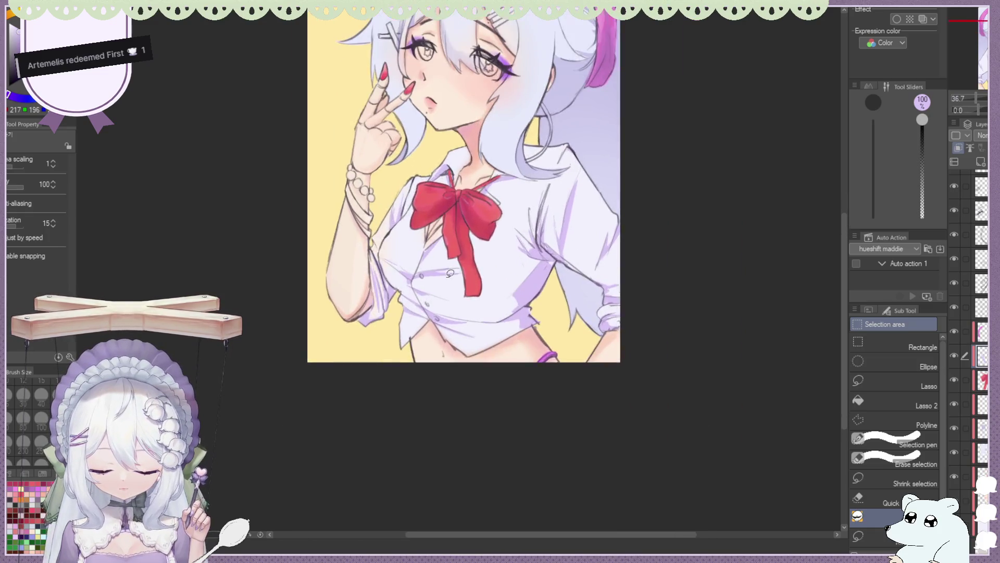
key("ctrl+minus")
key("ctrl+plus")
key("ctrl+plus")
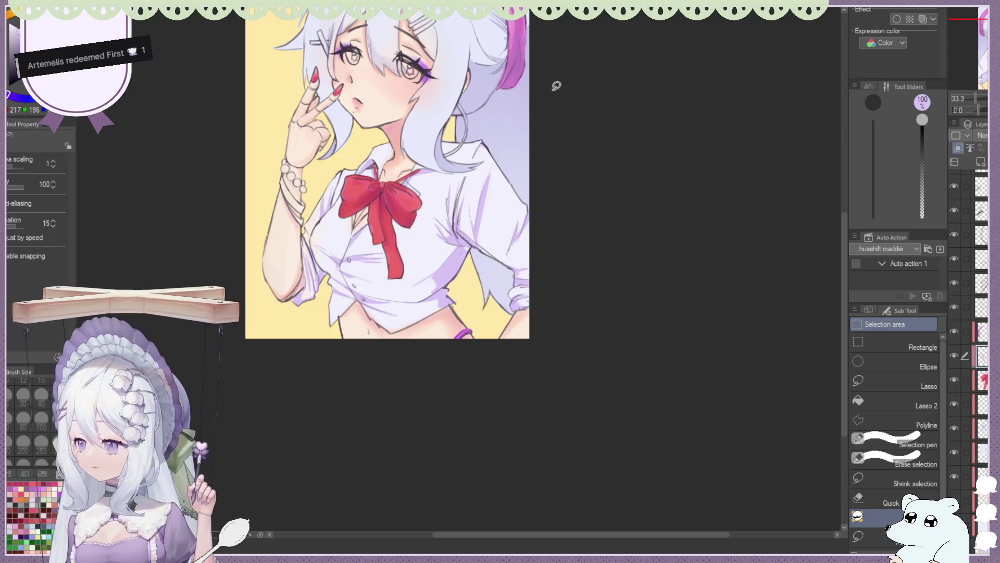
Flip the canvas to check proportions, then switch to a darker purple drawing colour.
key("h")
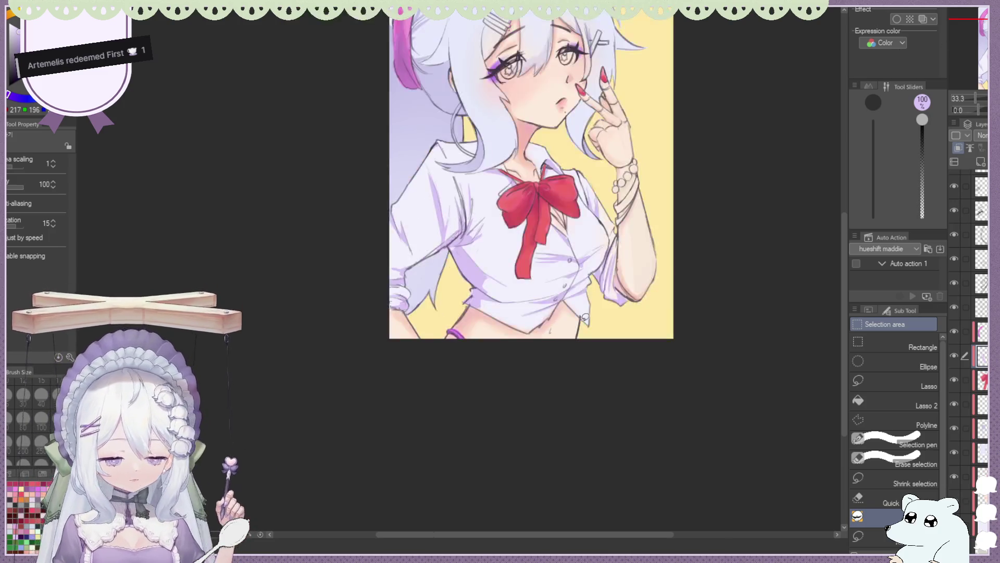
scroll(622, 314, "down", 1)
scroll(662, 228, "up", 2)
scroll(401, 153, "down", 2)
scroll(401, 153, "down", 1)
scroll(469, 122, "down", 1)
scroll(469, 122, "up", 2)
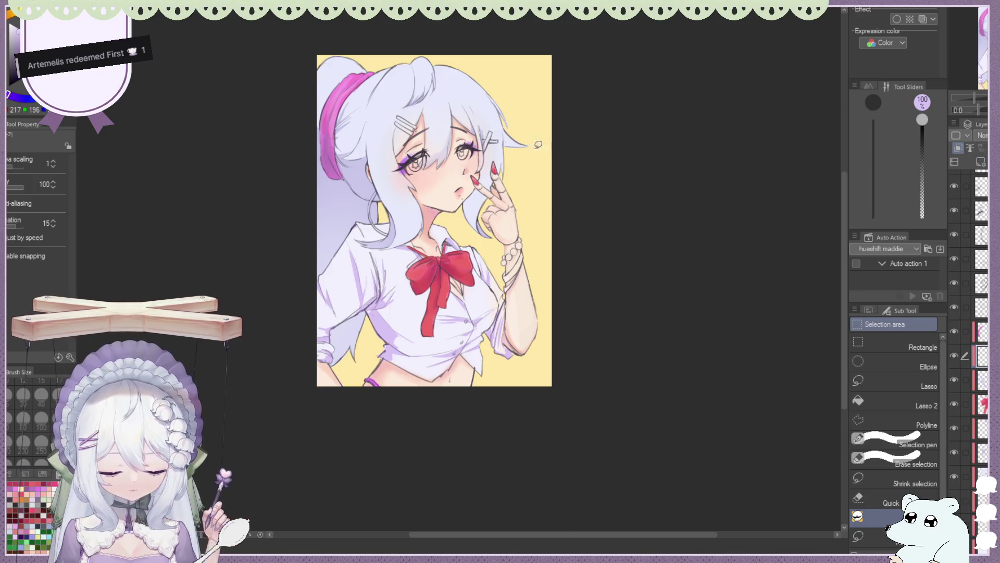
scroll(462, 146, "down", 1)
scroll(438, 114, "up", 2)
scroll(433, 105, "up", 1)
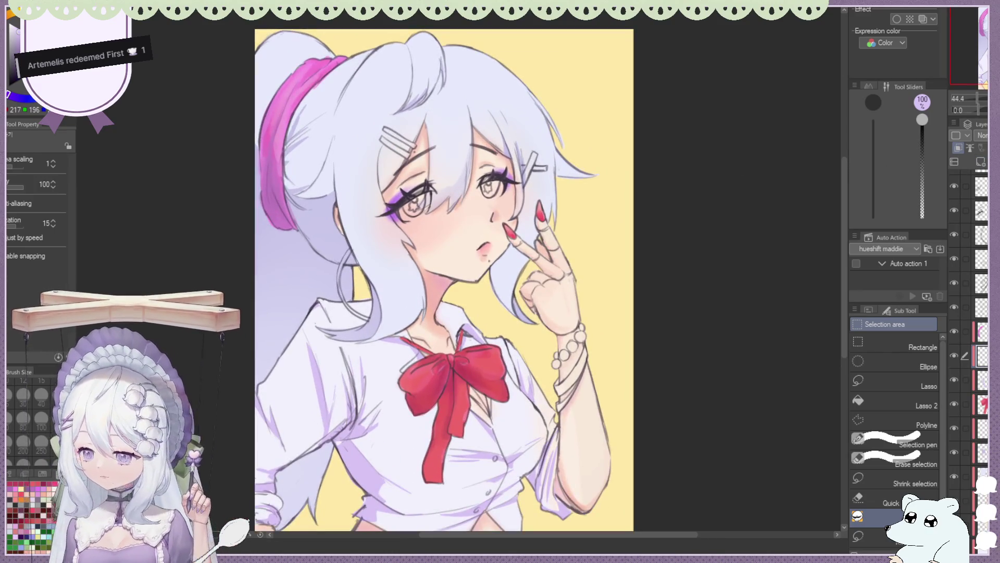
key("x")
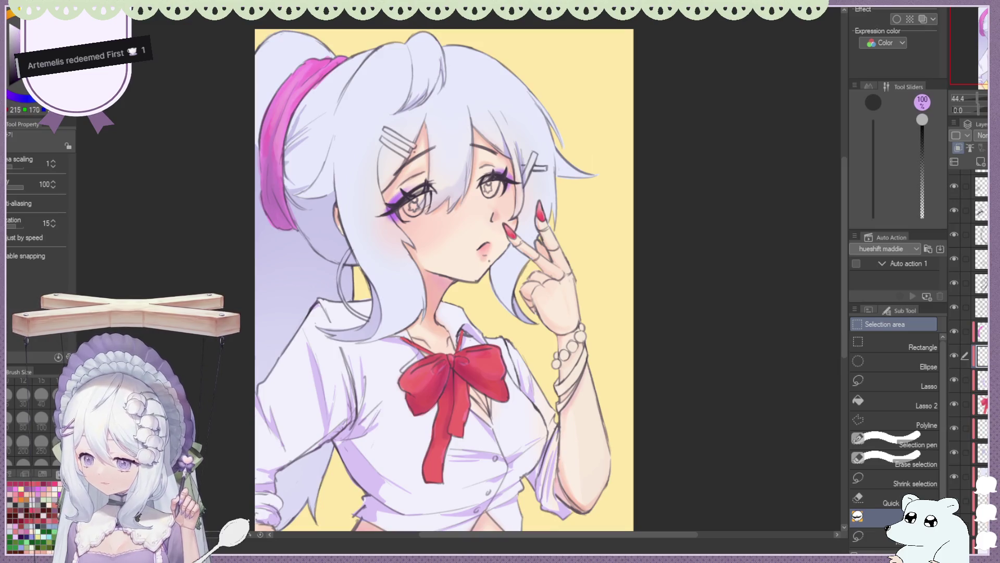
scroll(391, 128, "up", 2)
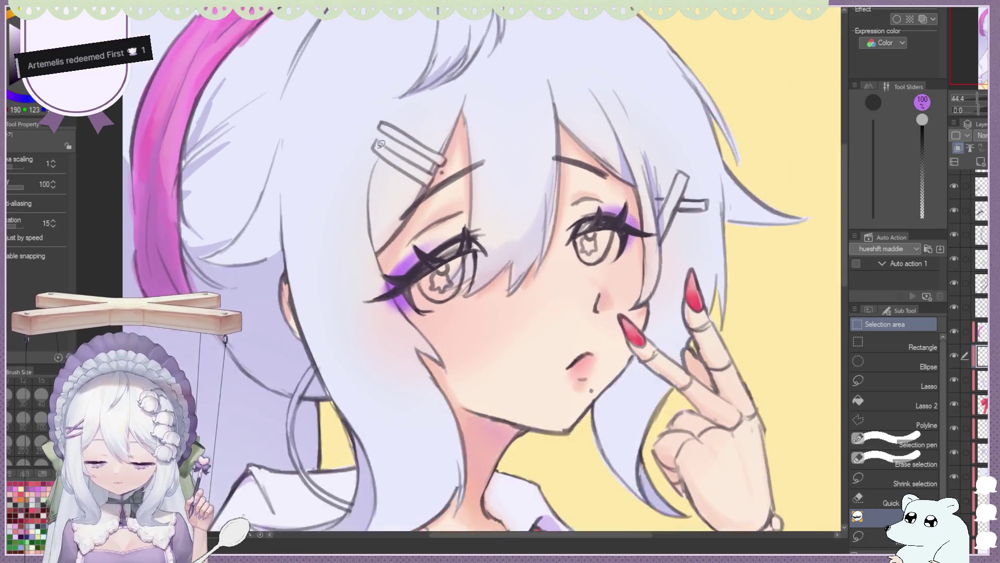
Lasso-fill the lower and upper left hair clips purple and the clip by the eye red-orange.
left_click_drag(432, 180, 373, 143)
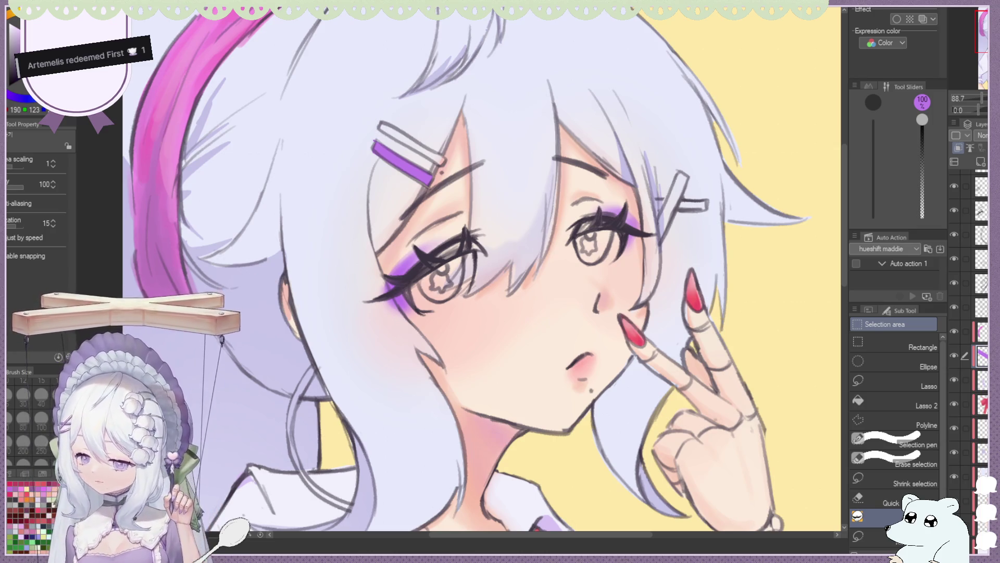
mouse_move(384, 118)
left_mouse_down()
mouse_move(437, 159)
mouse_move(448, 155)
left_mouse_up()
scroll(551, 122, "down", 5)
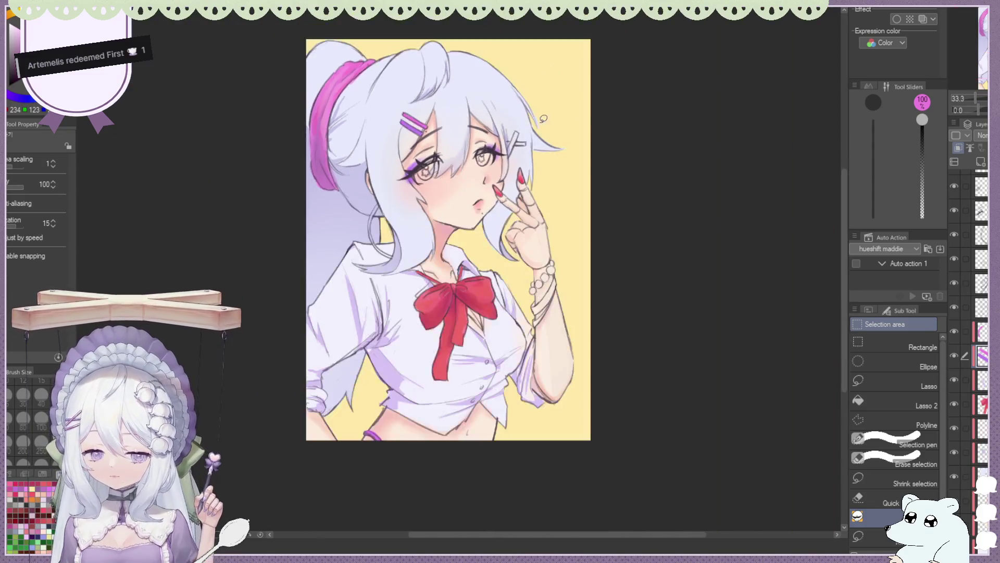
scroll(551, 122, "up", 5)
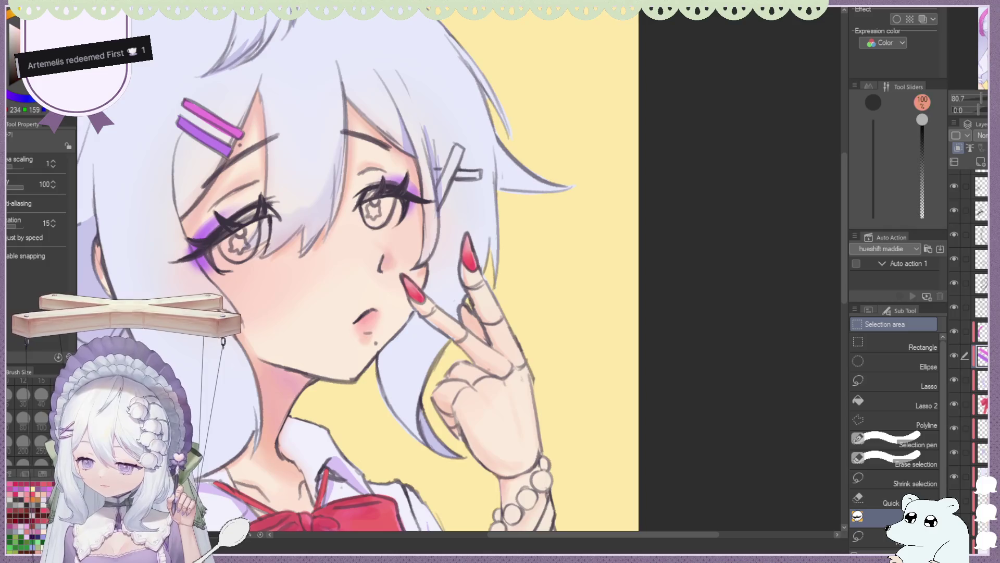
left_click_drag(459, 151, 458, 155)
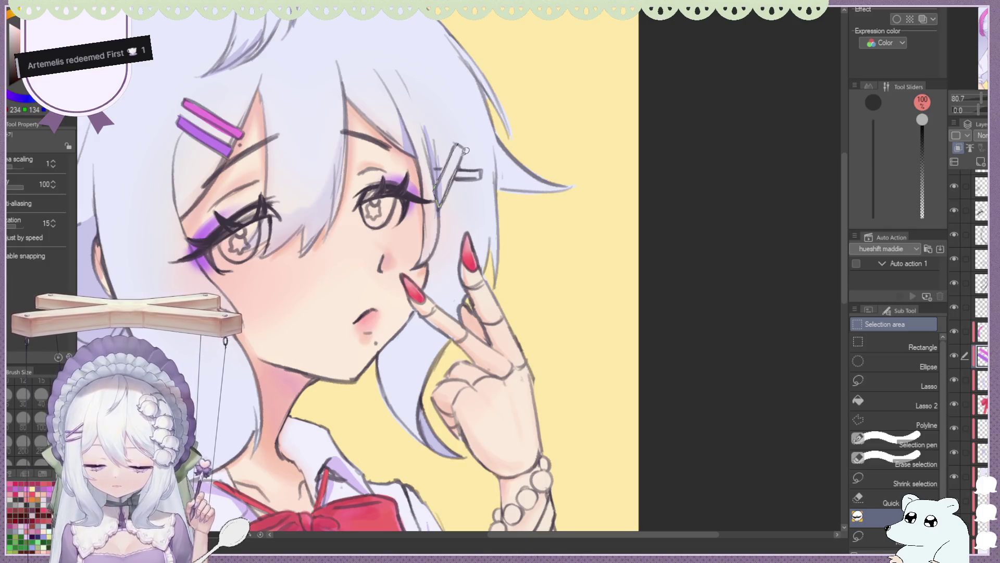
scroll(464, 146, "down", 3)
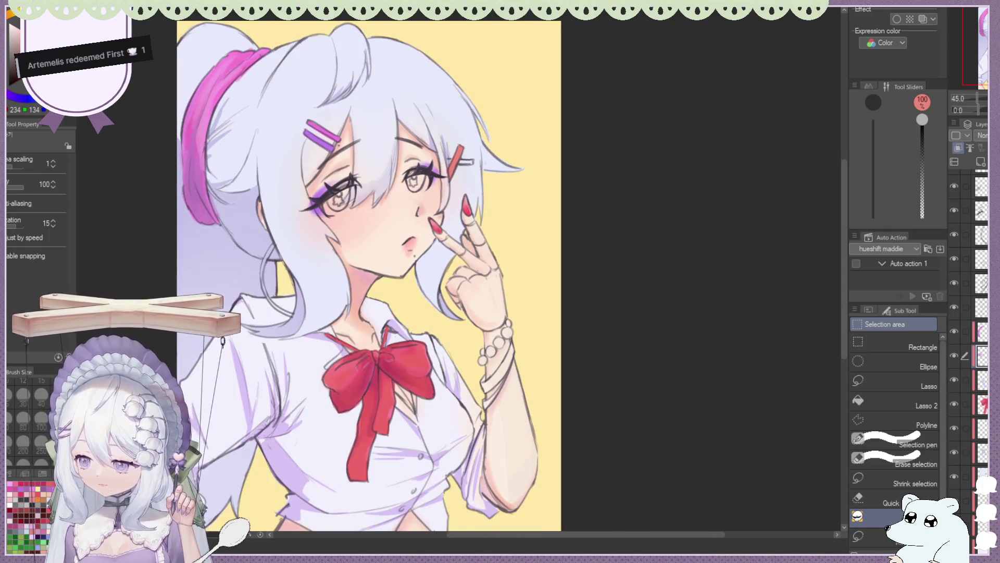
scroll(459, 146, "up", 3)
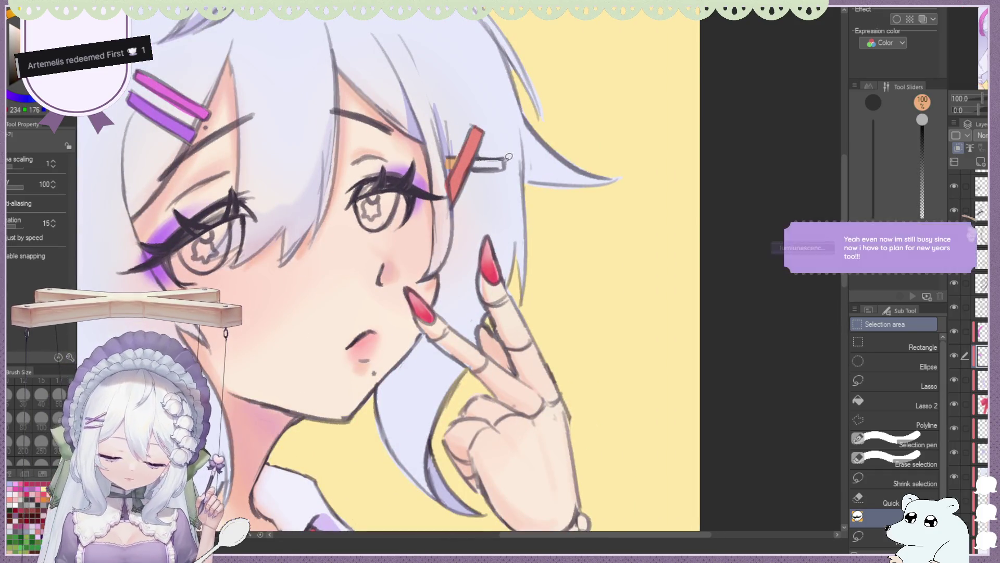
scroll(485, 149, "down", 4)
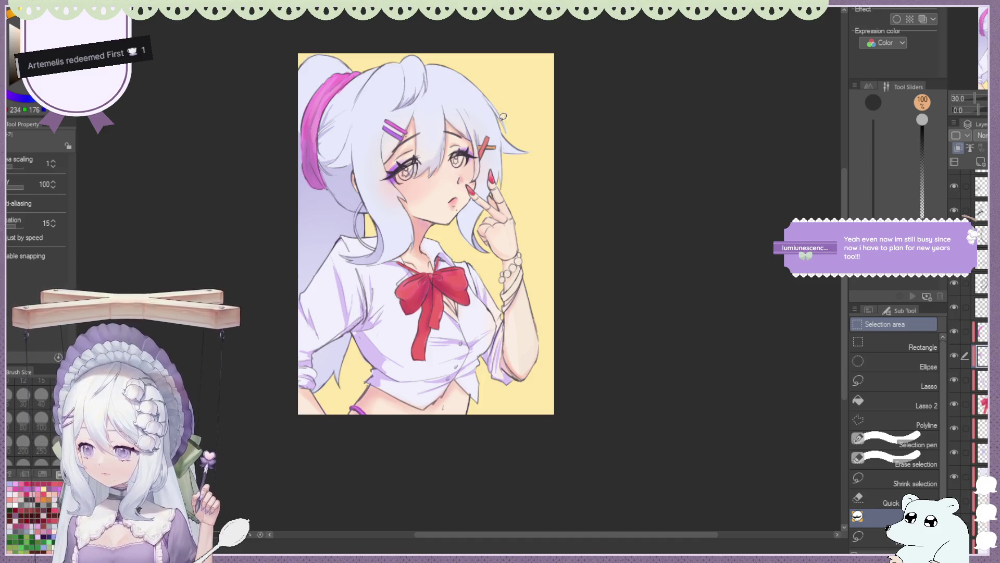
Zoom in on the ear and draw a curved orange hoop earring hanging below it.
scroll(516, 117, "up", 2)
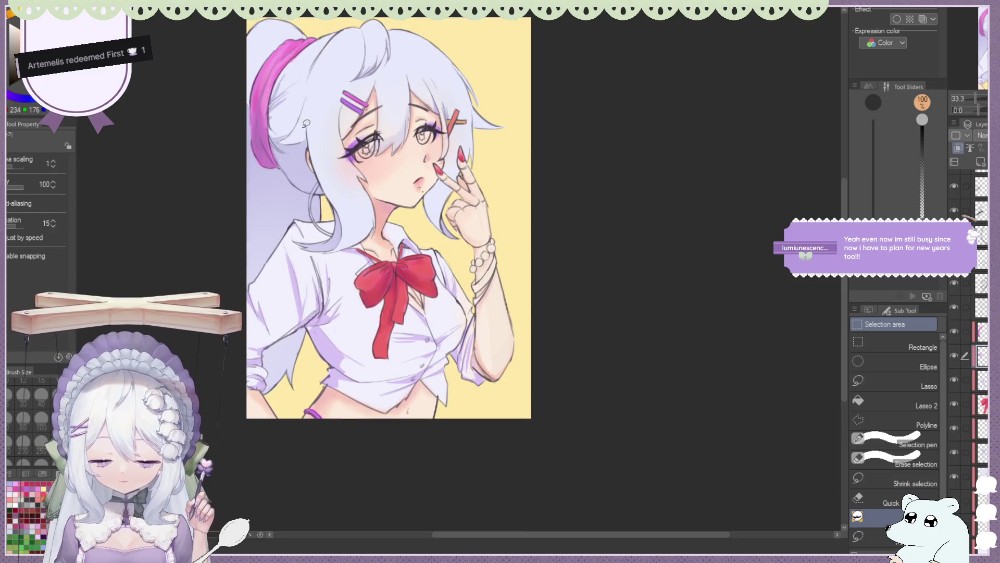
scroll(310, 123, "up", 3)
scroll(351, 177, "up", 2)
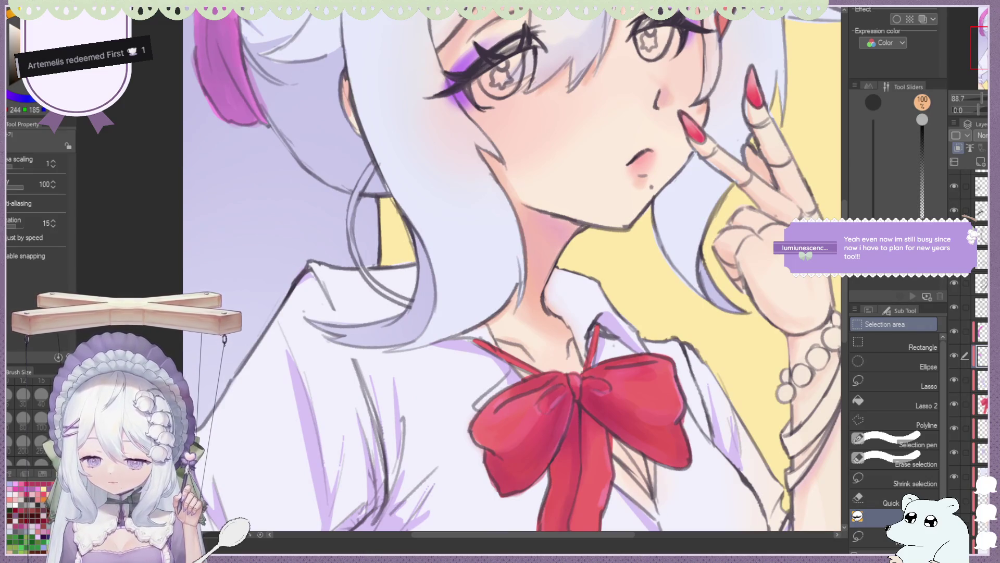
left_click_drag(372, 162, 352, 217)
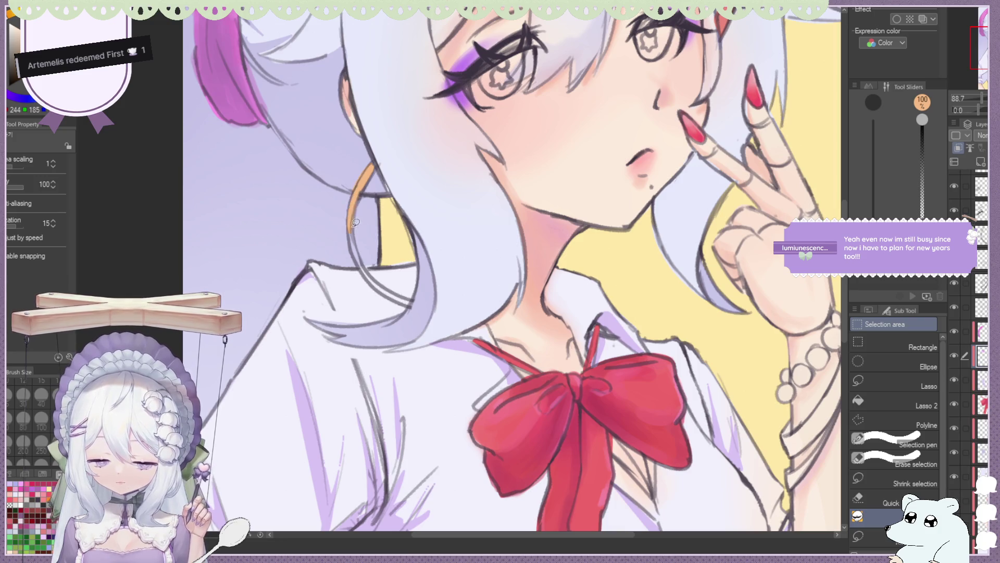
mouse_move(362, 262)
left_mouse_down()
mouse_move(410, 301)
mouse_move(371, 268)
left_mouse_up()
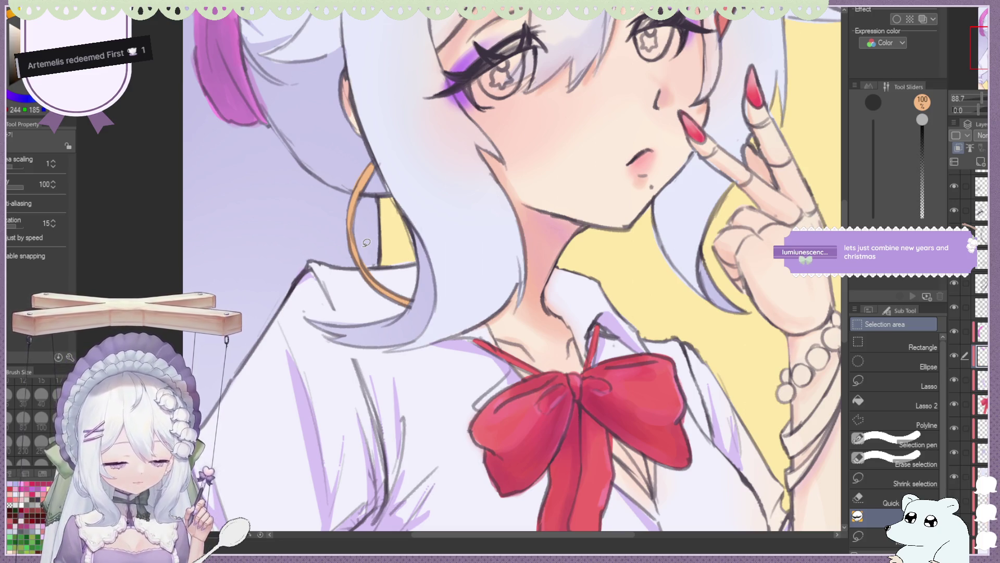
scroll(366, 243, "down", 5)
Fill the first three bracelet beads magenta, pale pink and purple.
scroll(326, 178, "down", 1)
scroll(325, 177, "up", 3)
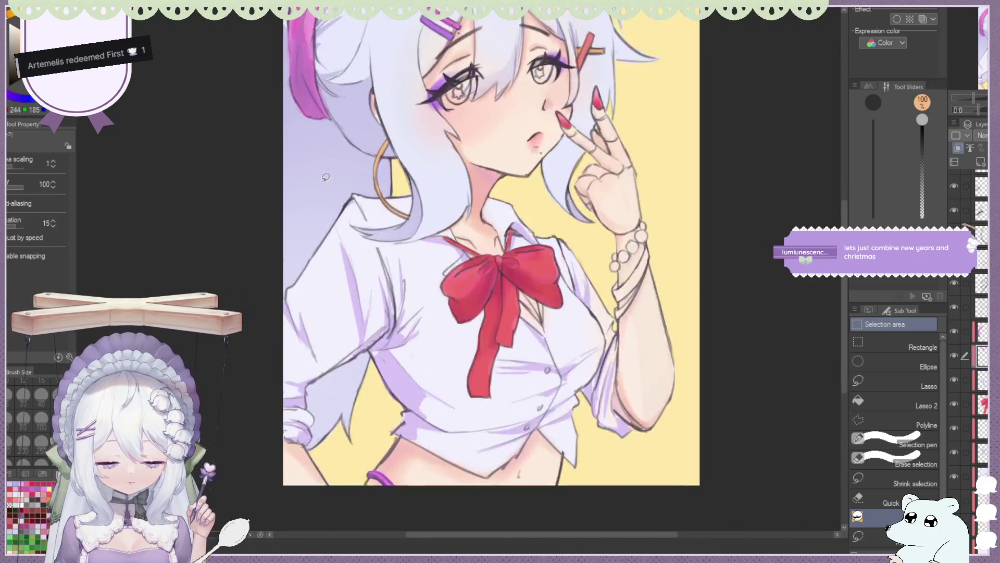
scroll(372, 183, "down", 2)
scroll(554, 239, "up", 2)
scroll(452, 142, "up", 2)
scroll(451, 142, "up", 2)
scroll(451, 142, "up", 1)
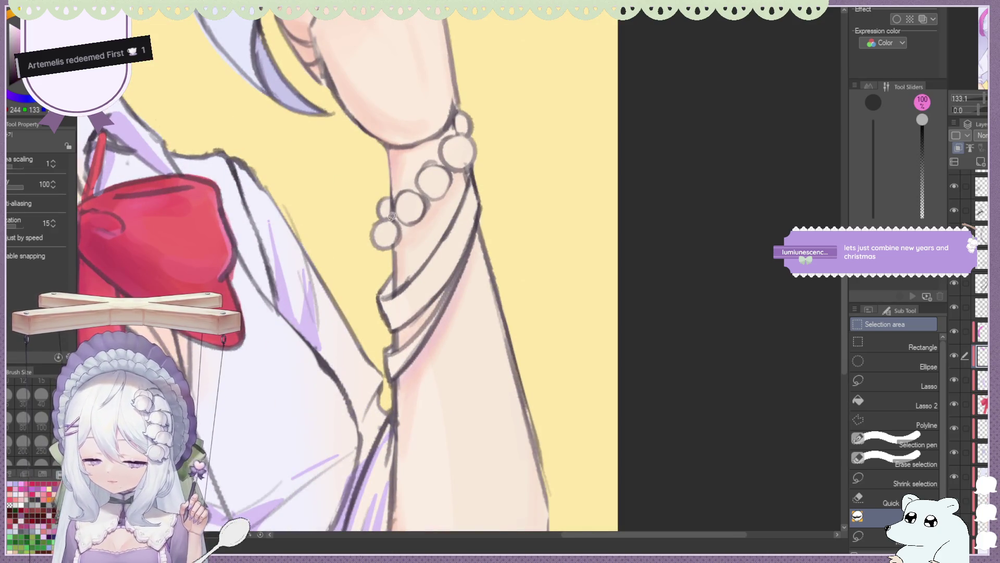
left_click_drag(385, 224, 404, 232)
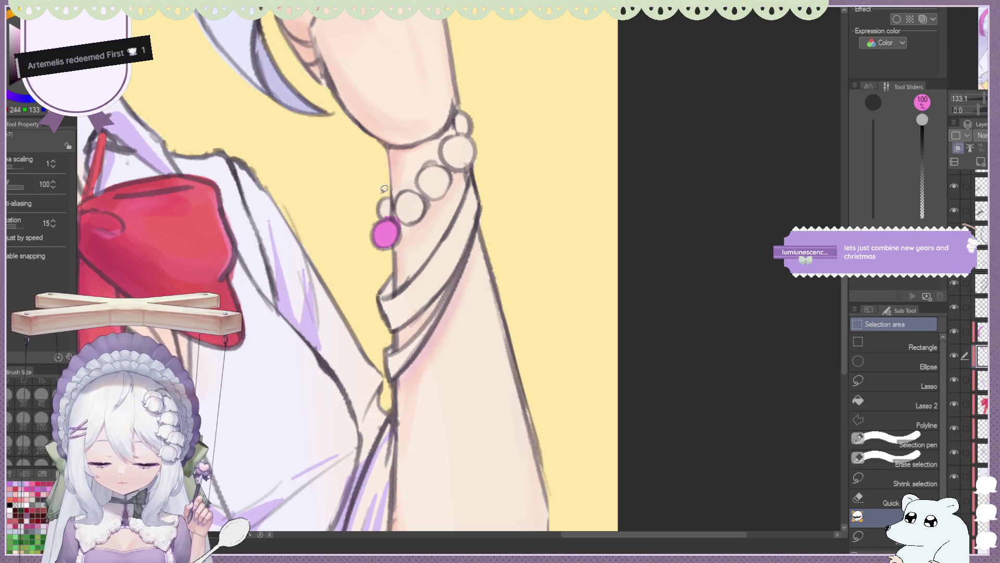
left_click(371, 153, "alt")
left_click_drag(404, 208, 410, 189)
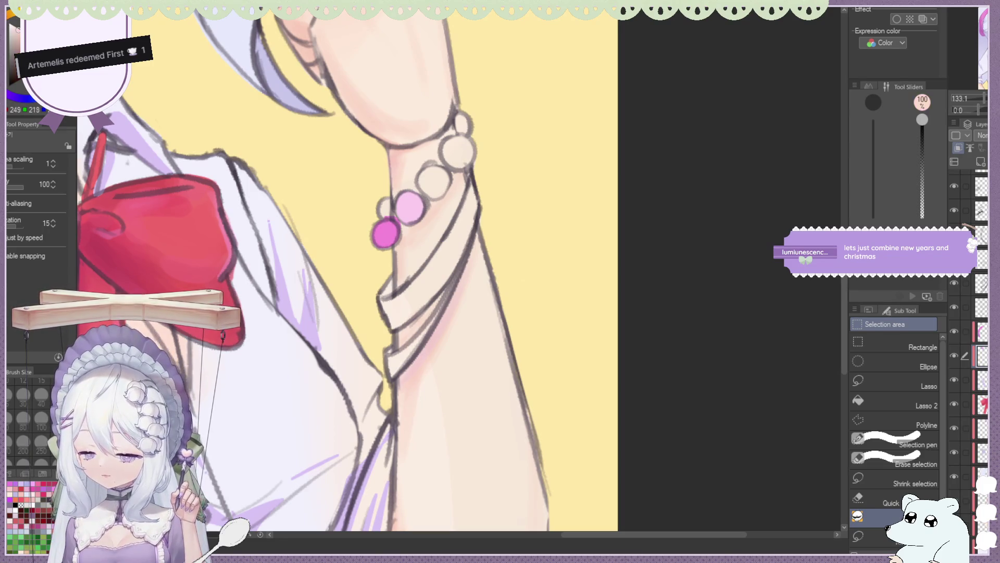
left_click(16, 97)
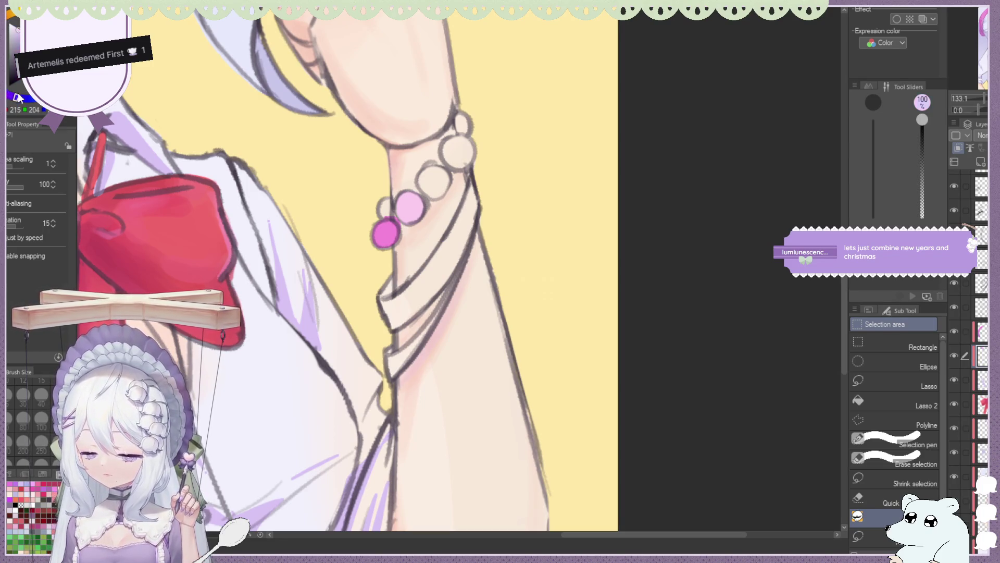
left_click_drag(434, 163, 433, 166)
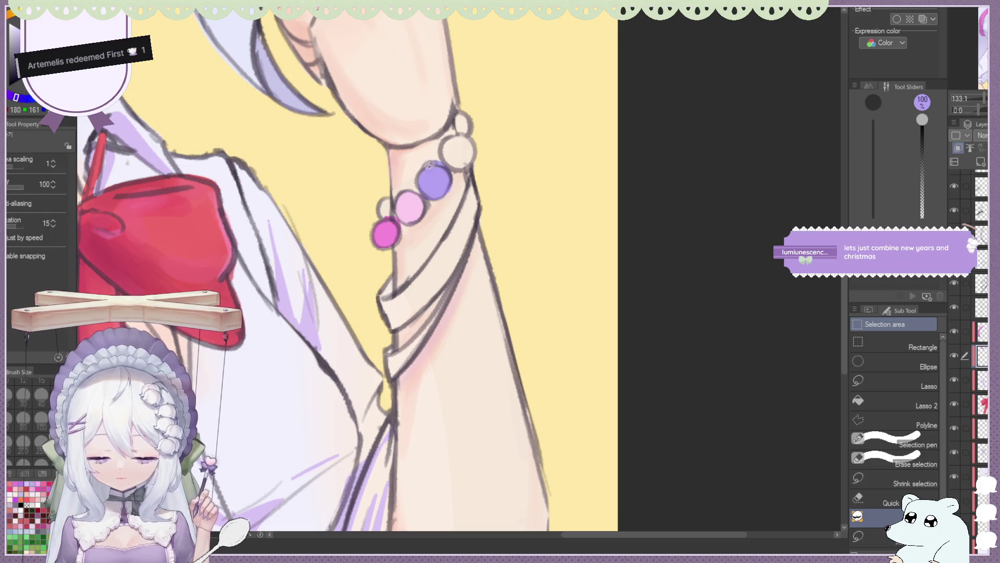
Fill the fourth bead teal and the small top bead cream, replacing an initial yellow.
scroll(404, 105, "down", 2)
scroll(481, 159, "up", 2)
scroll(481, 160, "up", 1)
left_click(16, 96)
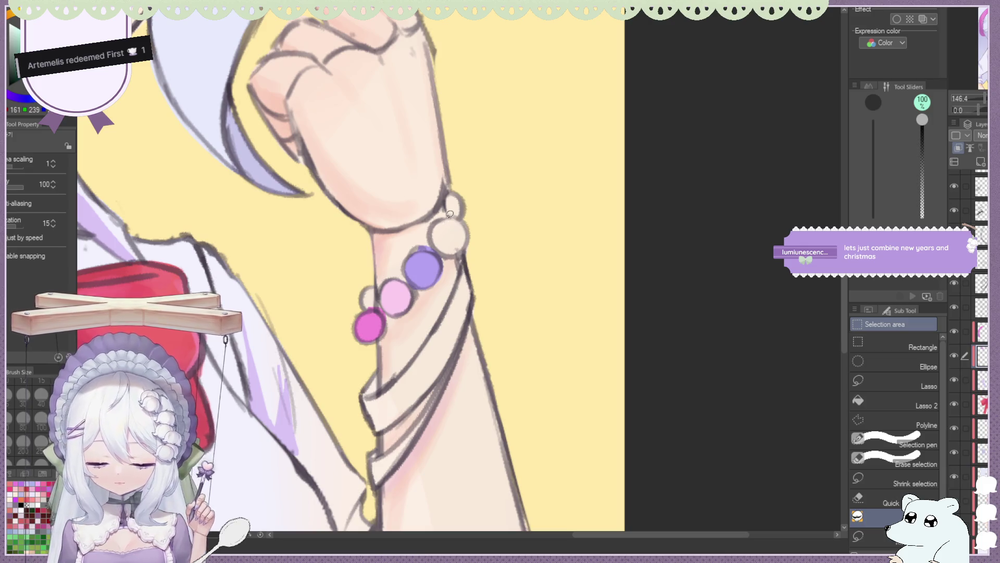
left_click(449, 233)
scroll(475, 289, "down", 3)
scroll(475, 290, "down", 2)
key("x")
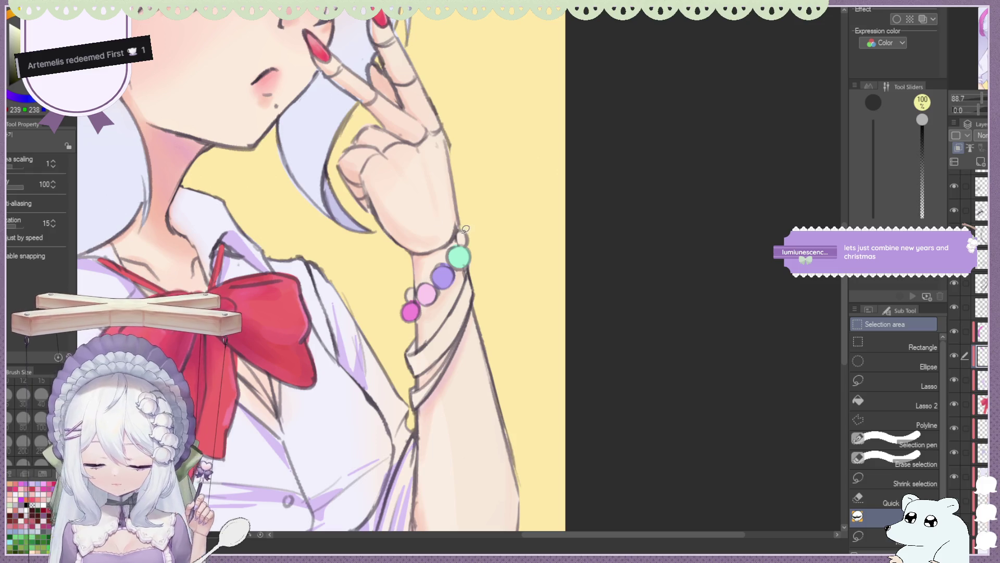
left_click(463, 236)
scroll(462, 229, "down", 2)
scroll(459, 224, "up", 2)
scroll(454, 216, "up", 2)
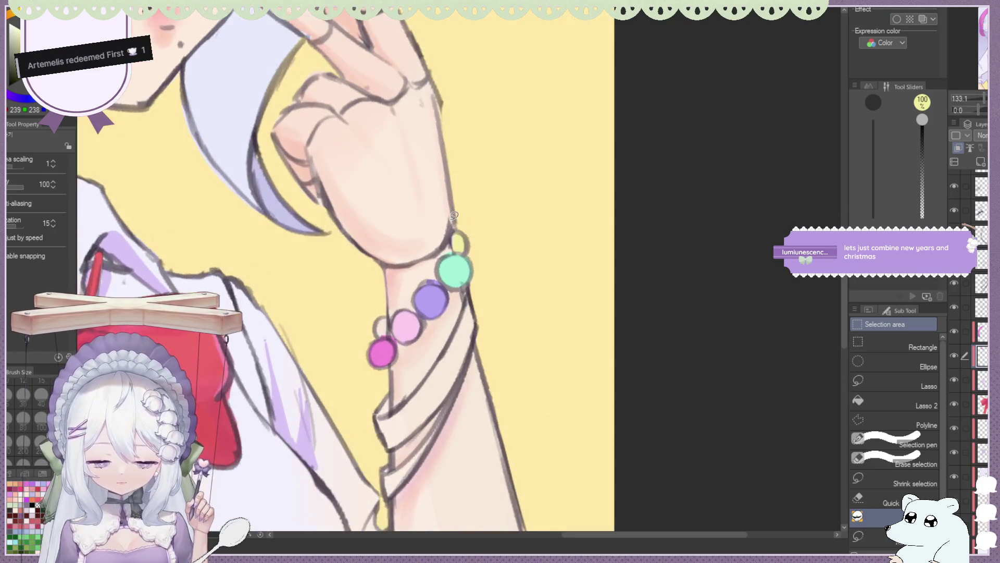
left_click(454, 215, "alt")
left_click(457, 232)
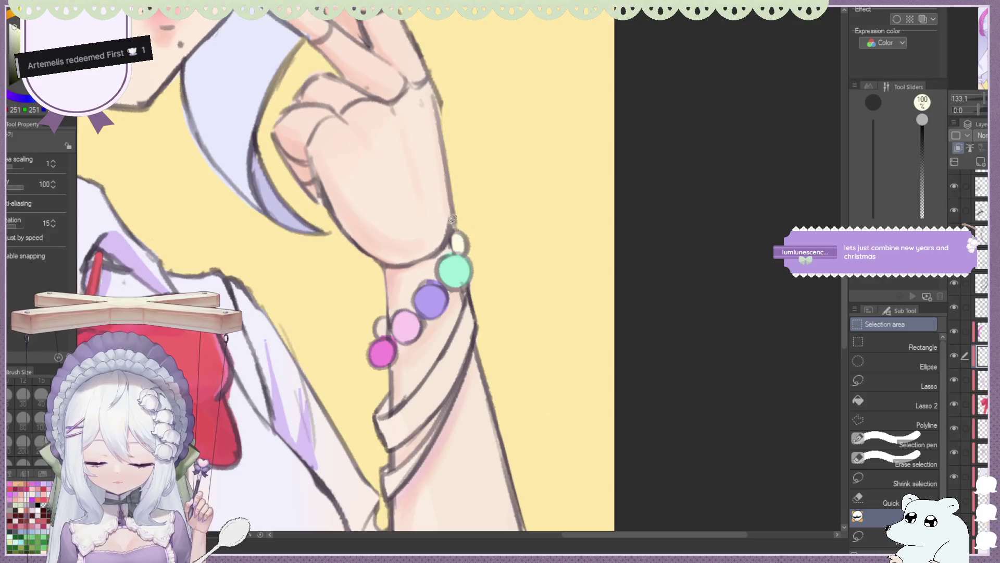
scroll(449, 218, "down", 3)
scroll(445, 206, "up", 1)
scroll(443, 193, "up", 1)
scroll(443, 192, "up", 3)
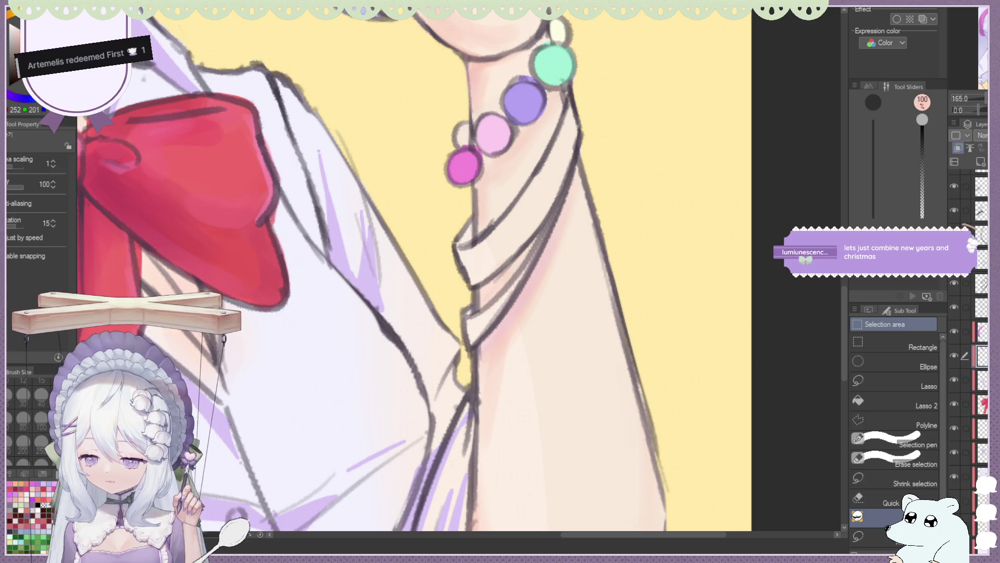
Add a salmon bead behind the magenta one.
left_click_drag(470, 144, 470, 131)
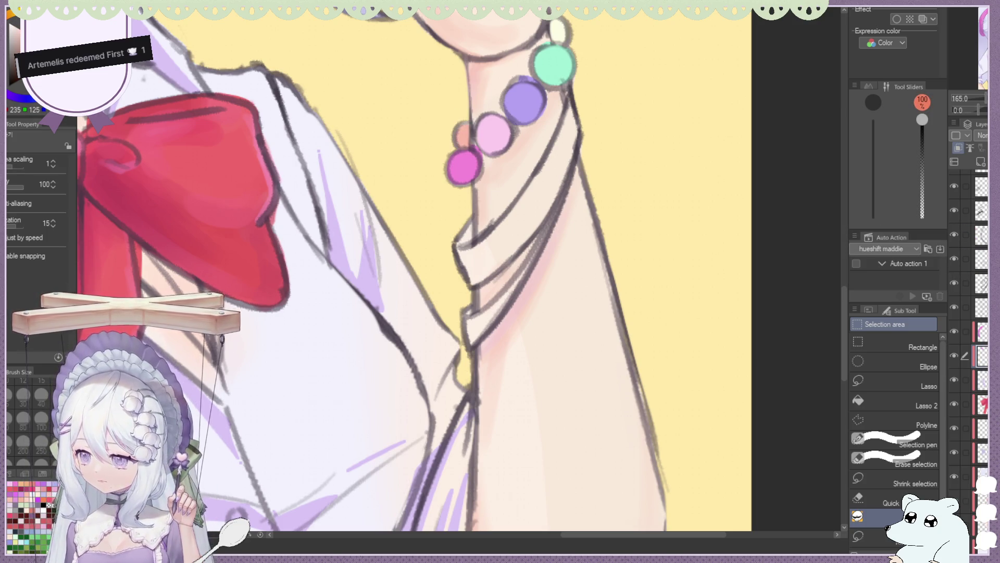
scroll(471, 124, "down", 5)
scroll(500, 162, "down", 5)
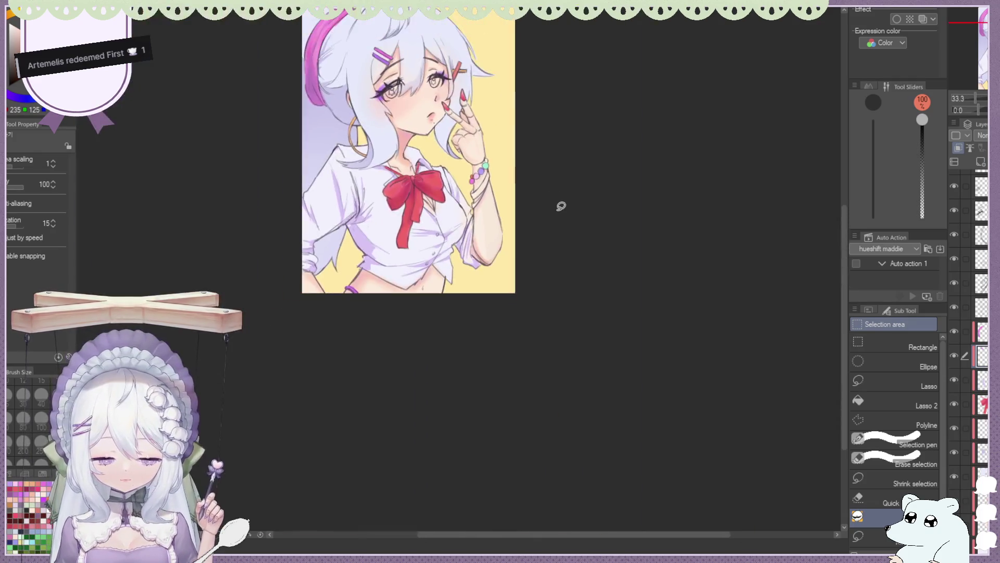
scroll(500, 162, "up", 3)
scroll(500, 162, "up", 4)
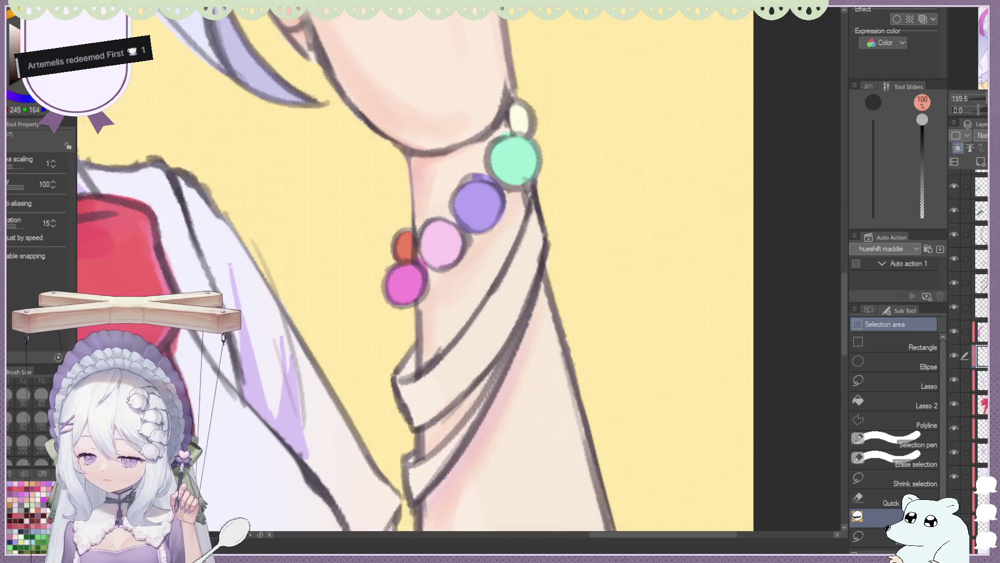
scroll(453, 213, "down", 5)
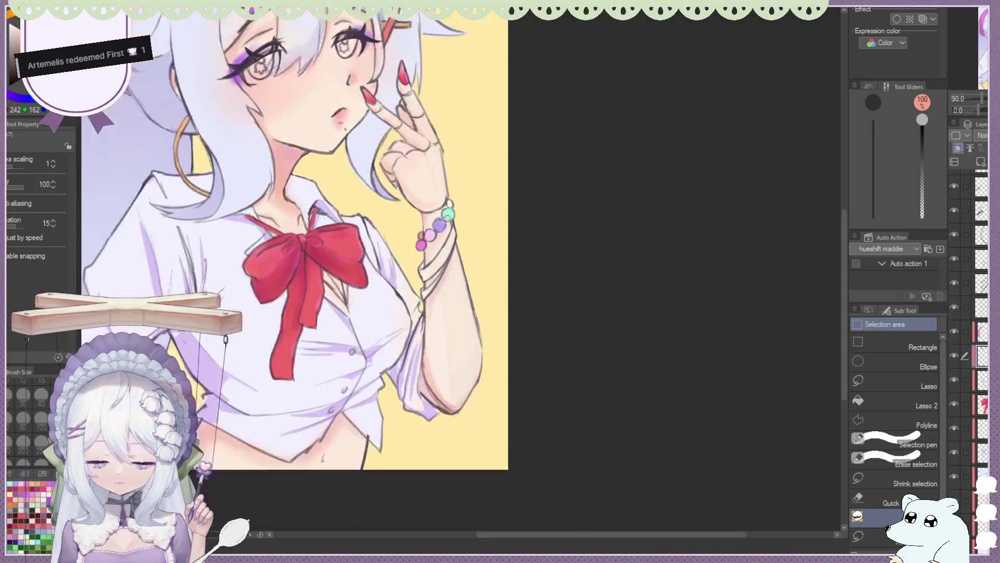
scroll(458, 211, "down", 1)
scroll(458, 212, "down", 1)
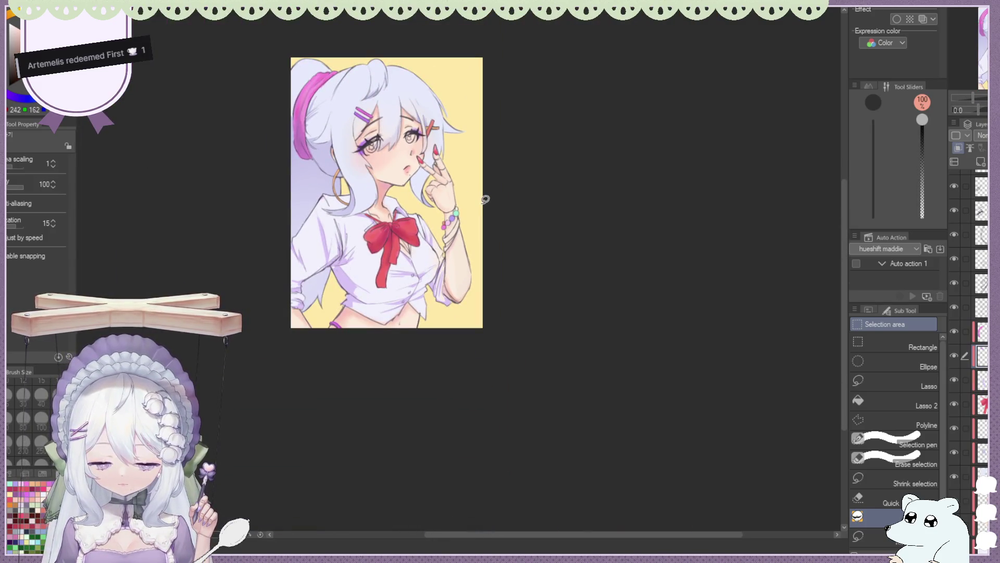
scroll(485, 199, "up", 3)
scroll(485, 199, "up", 2)
scroll(457, 294, "down", 2)
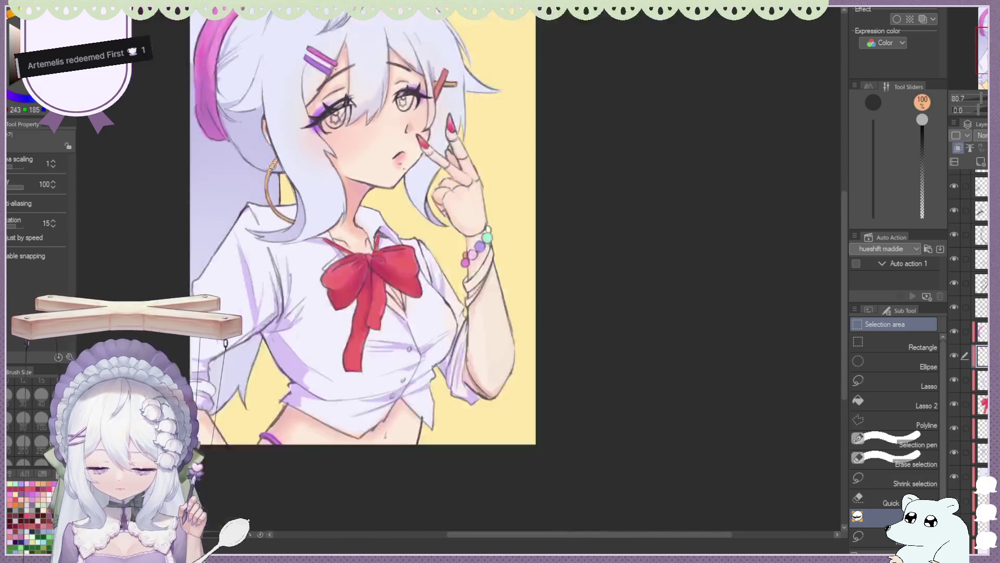
scroll(457, 295, "up", 1)
scroll(485, 209, "up", 4)
scroll(490, 192, "up", 1)
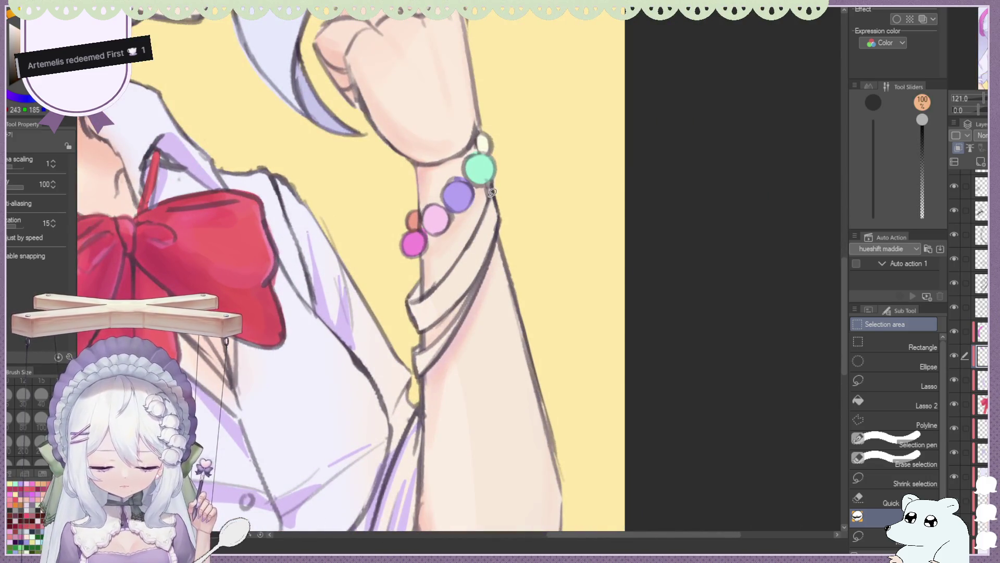
Switch to pink and lasso-fill a pink band along the wrist, tidying its lower edge.
key("x")
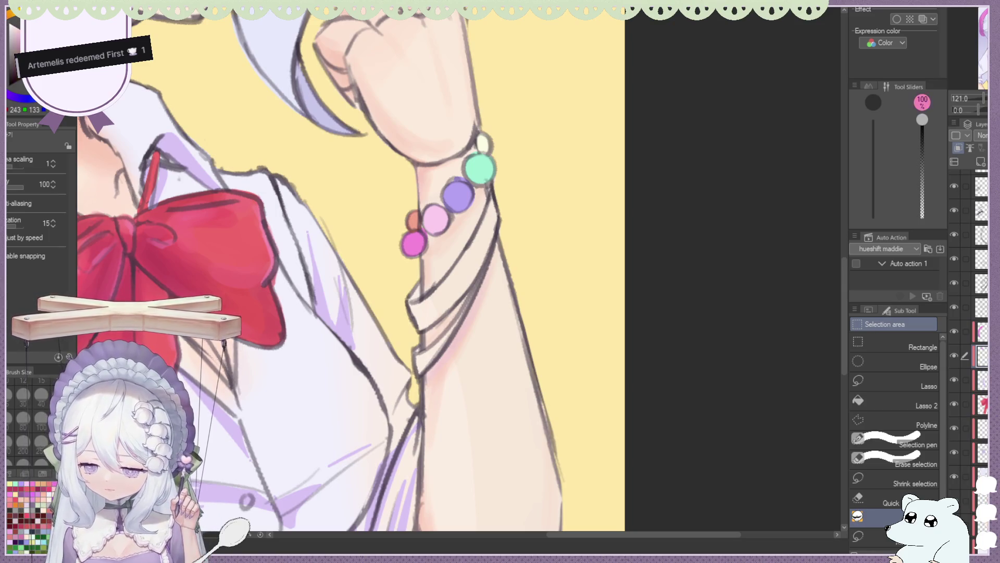
mouse_move(492, 190)
left_mouse_down()
mouse_move(421, 326)
mouse_move(497, 192)
left_mouse_up()
left_click_drag(445, 278, 443, 249)
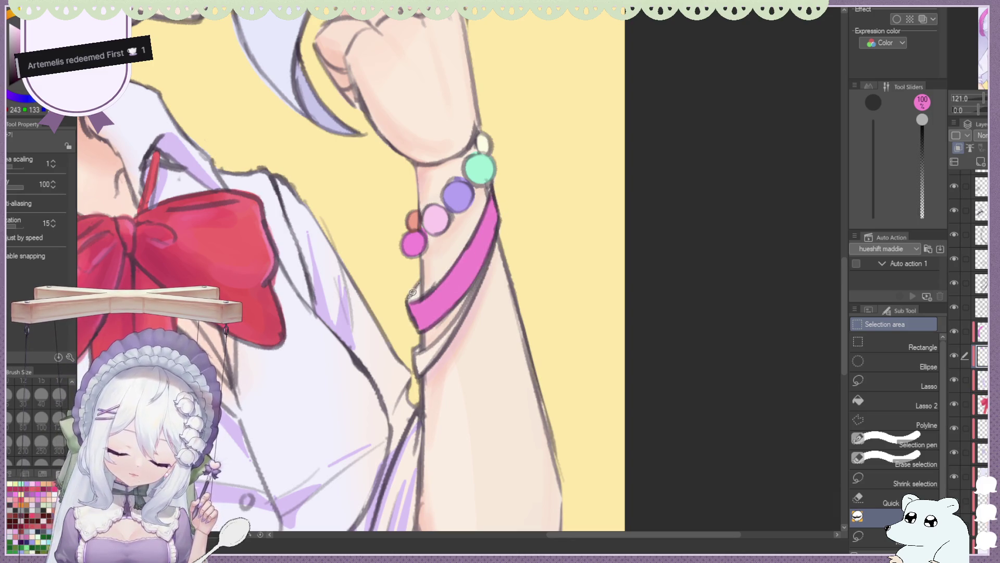
mouse_move(481, 279)
left_mouse_down()
mouse_move(423, 347)
mouse_move(489, 248)
left_mouse_up()
scroll(505, 318, "down", 5)
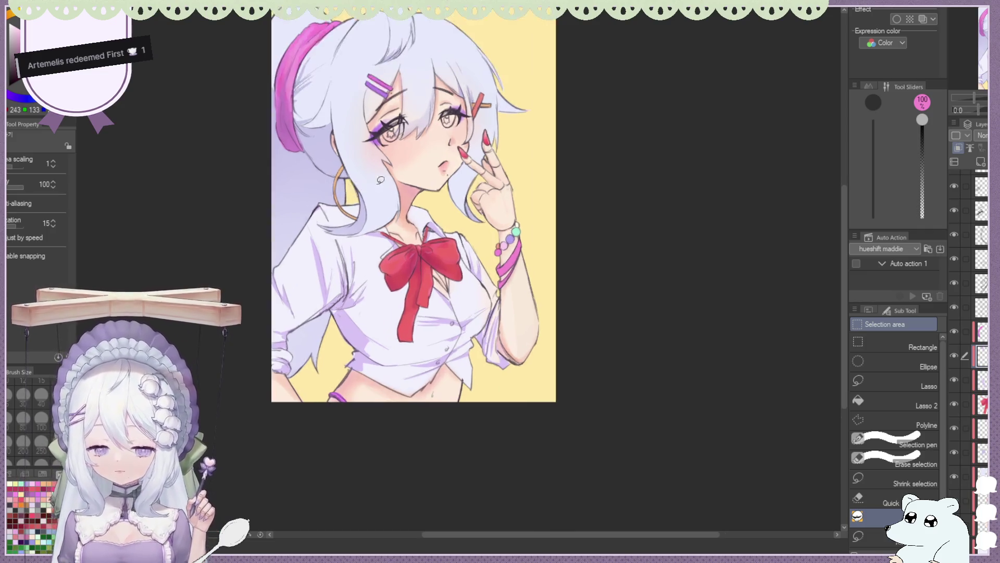
Switch to a pale tone and fill both eyes' irises light blue.
scroll(373, 124, "up", 8)
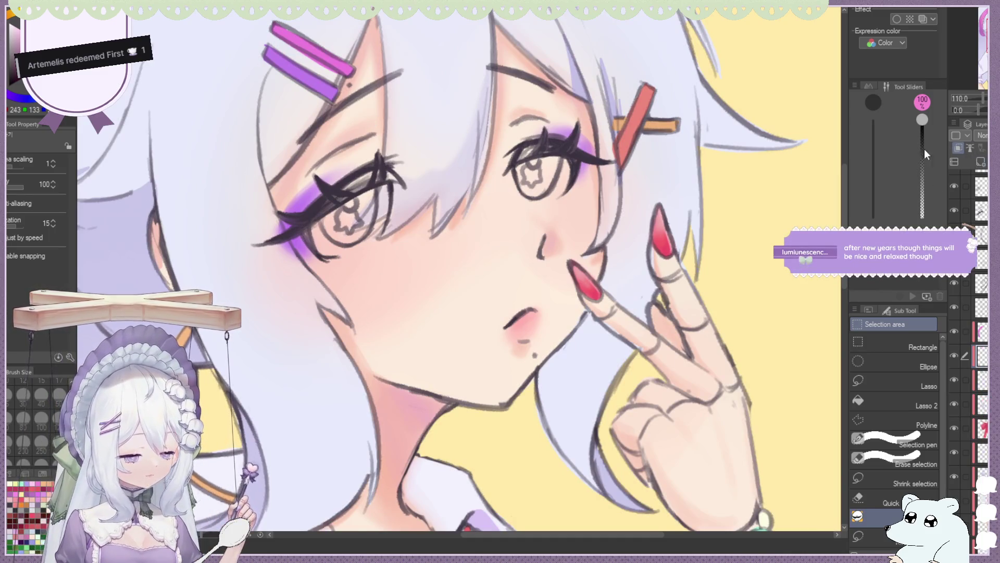
key("x")
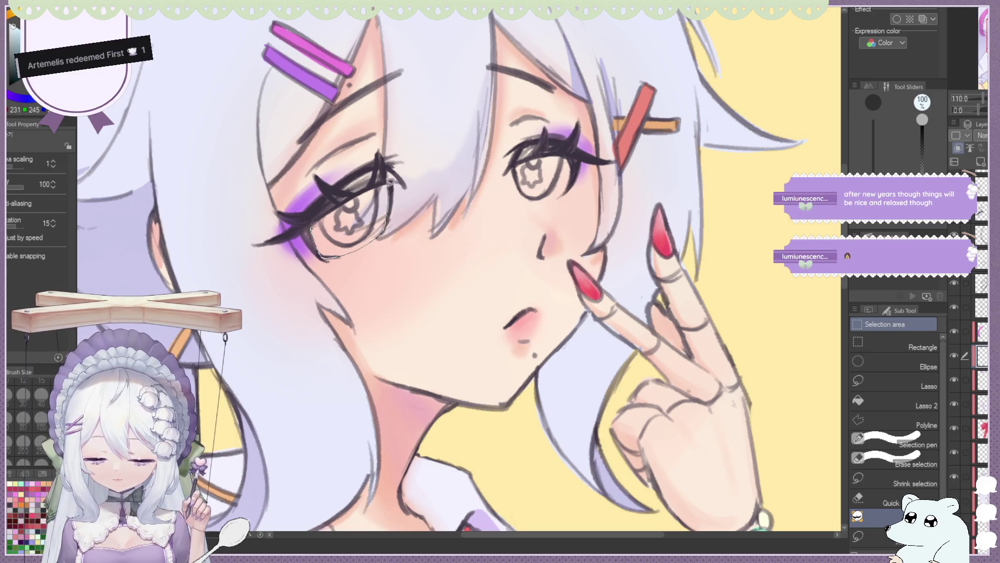
left_click_drag(374, 238, 318, 218)
mouse_move(385, 184)
left_mouse_down()
mouse_move(324, 217)
mouse_move(407, 182)
left_mouse_up()
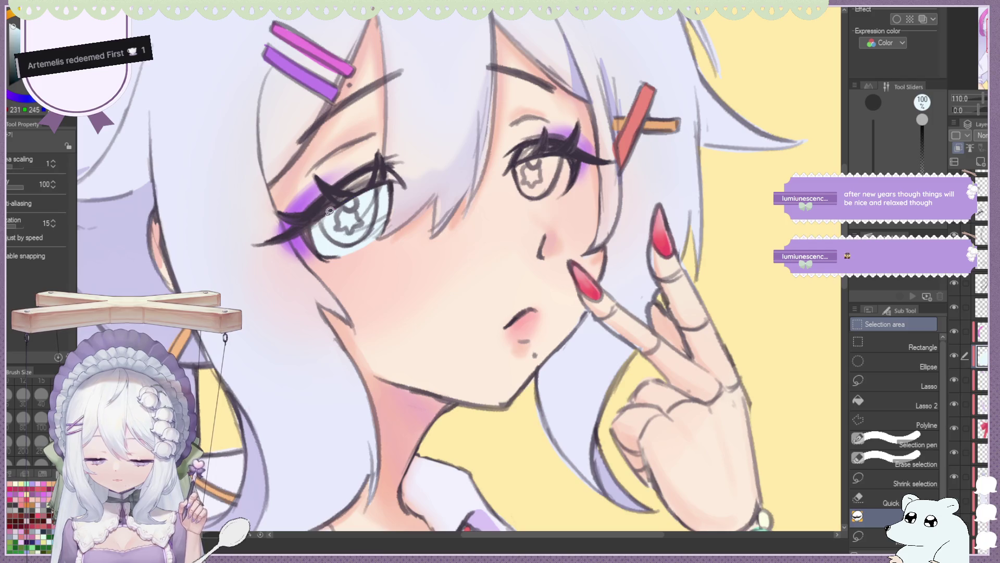
mouse_move(542, 155)
left_mouse_down()
mouse_move(574, 158)
mouse_move(522, 152)
left_mouse_up()
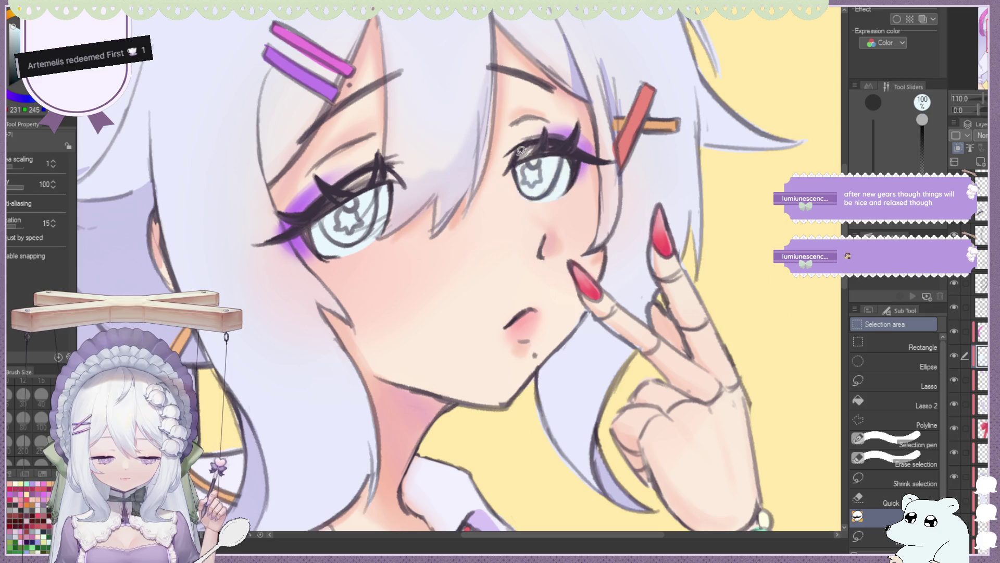
scroll(505, 111, "down", 5)
scroll(429, 190, "up", 5)
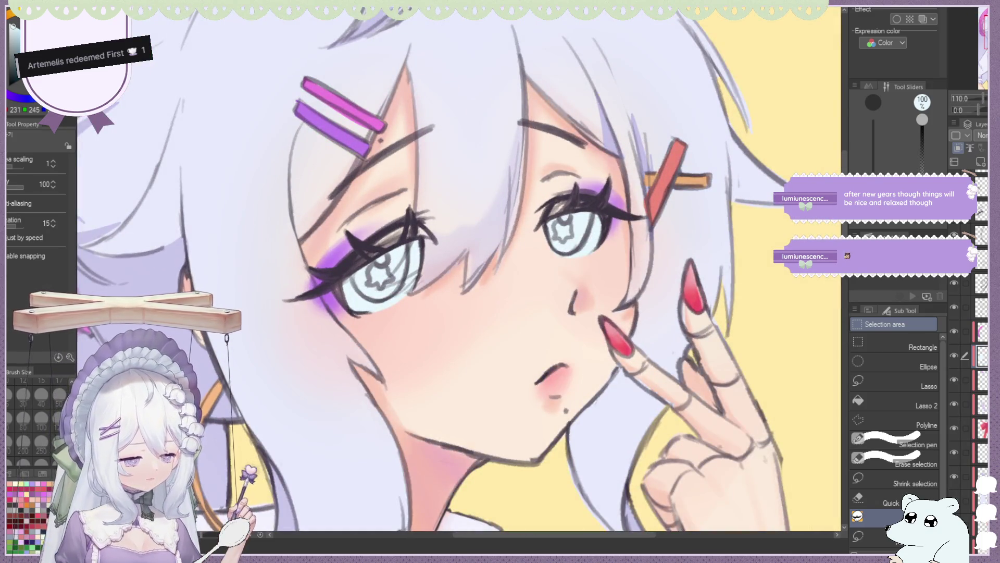
scroll(407, 213, "up", 2)
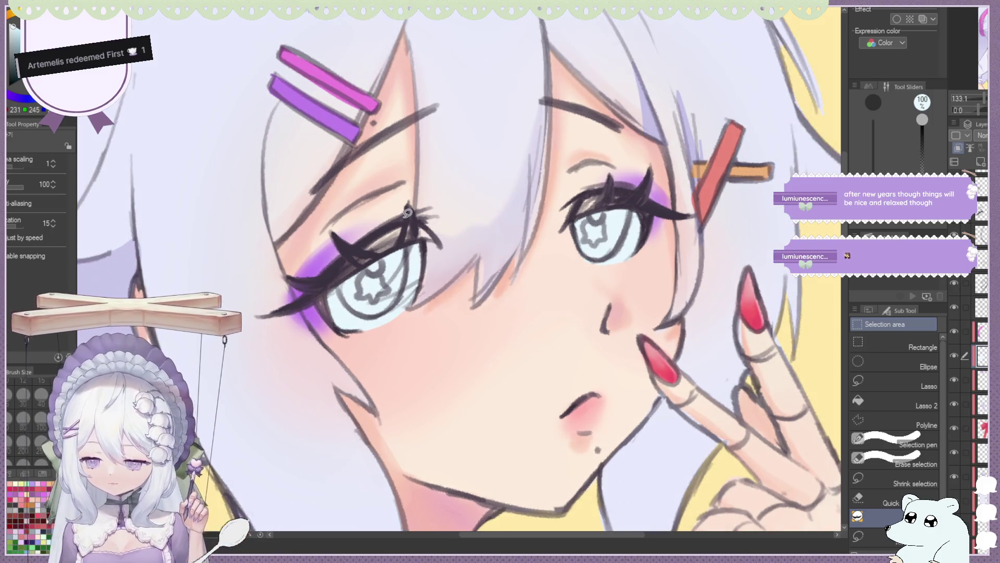
scroll(969, 364, "up", 1)
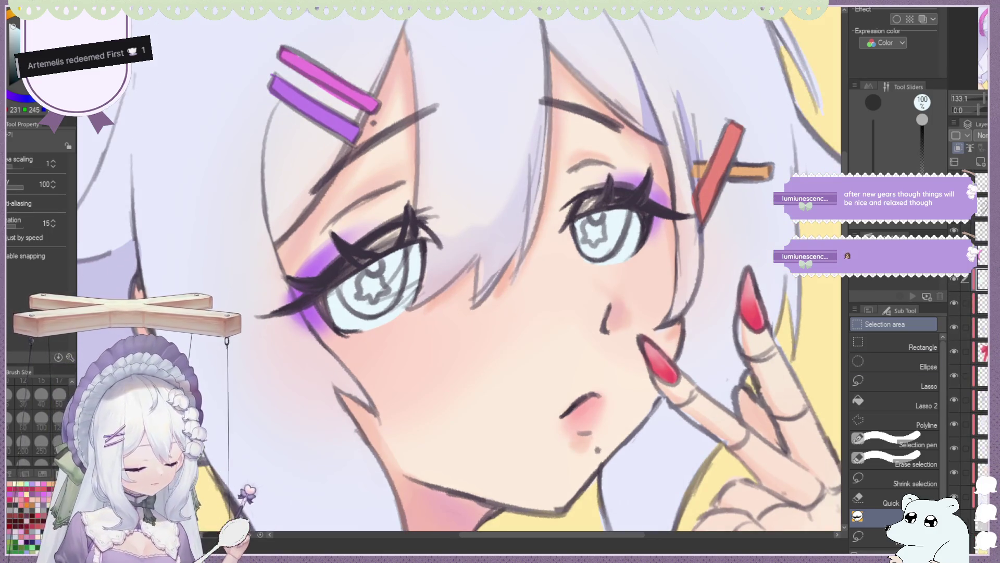
Reorder a layer, pick a purple on the colour wheel, and fill the left iris purple.
left_click_drag(969, 412, 969, 415)
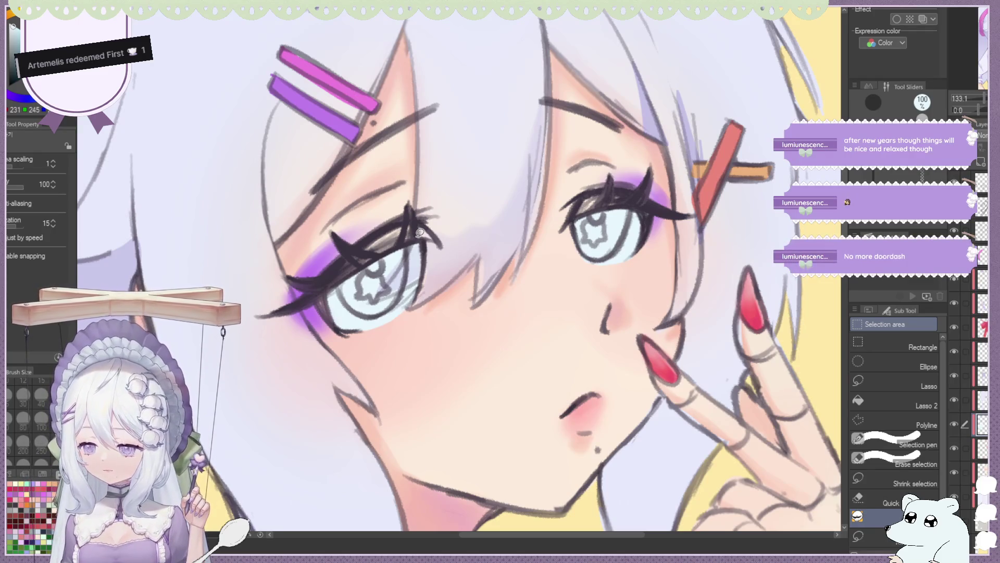
left_click_drag(10, 69, 15, 29)
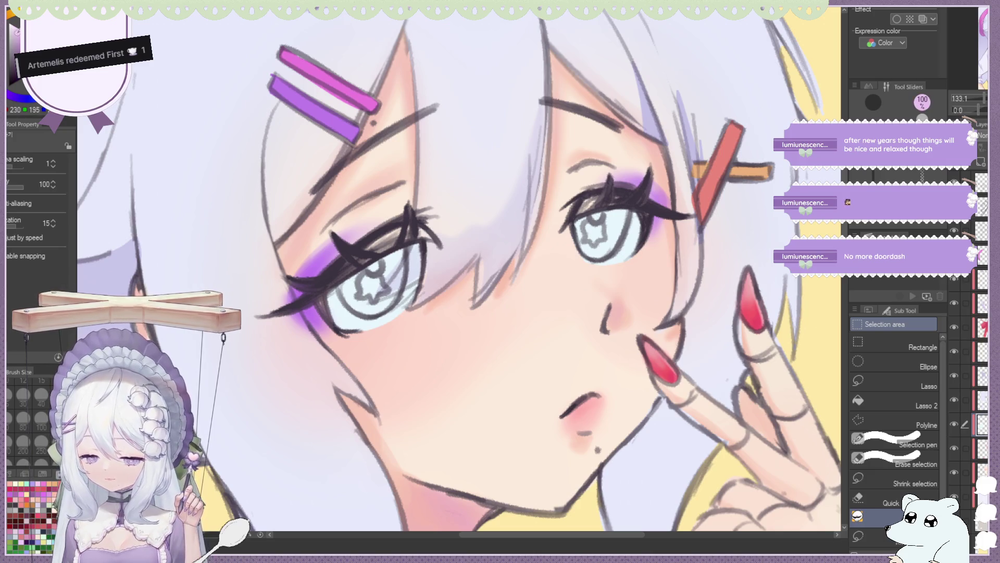
left_click_drag(15, 28, 14, 26)
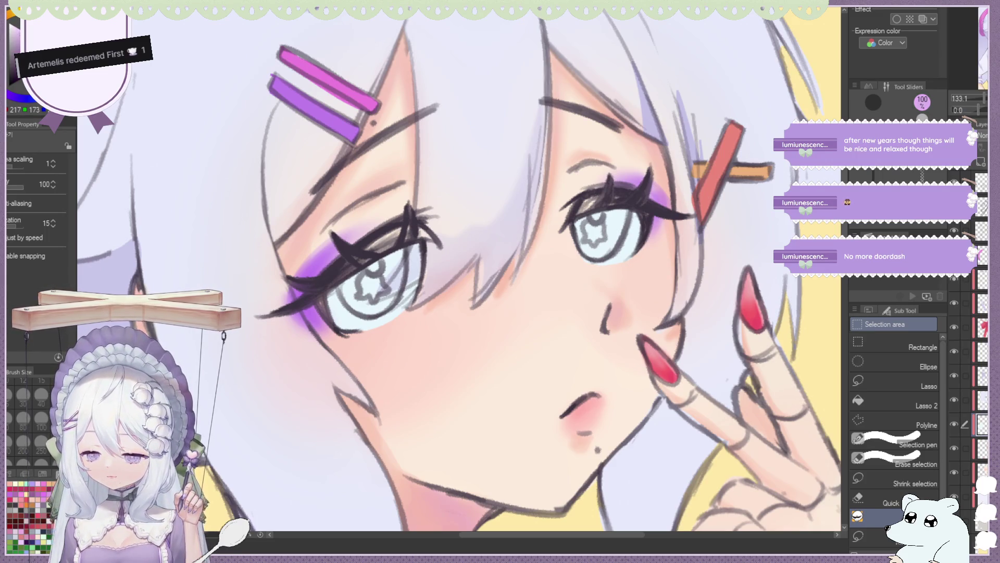
left_click(347, 259)
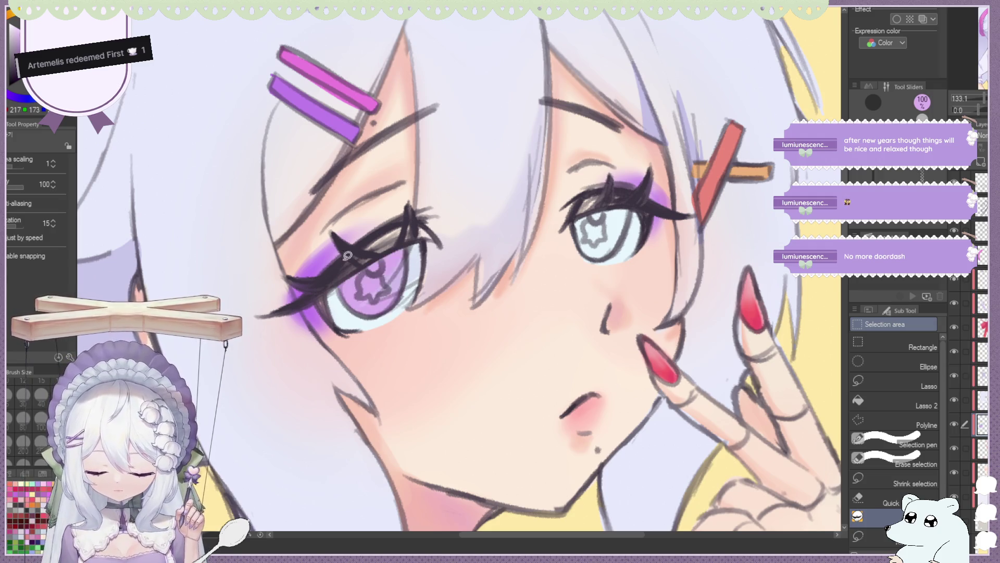
Lasso the right eye's iris and fill it with purple.
mouse_move(575, 223)
left_mouse_down()
mouse_move(626, 235)
mouse_move(620, 205)
left_mouse_up()
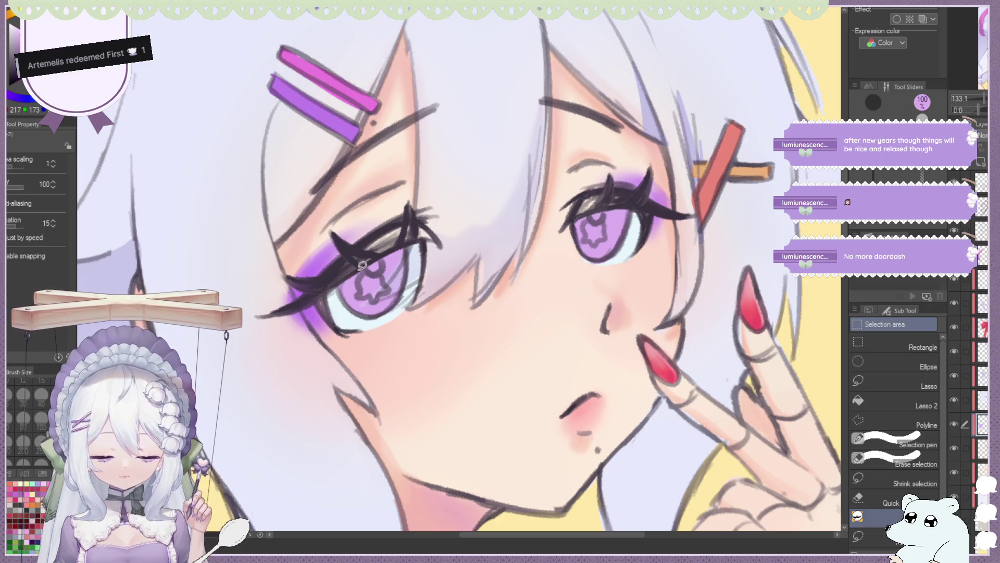
scroll(364, 268, "down", 3)
scroll(360, 255, "down", 2)
scroll(354, 239, "down", 2)
scroll(349, 228, "up", 4)
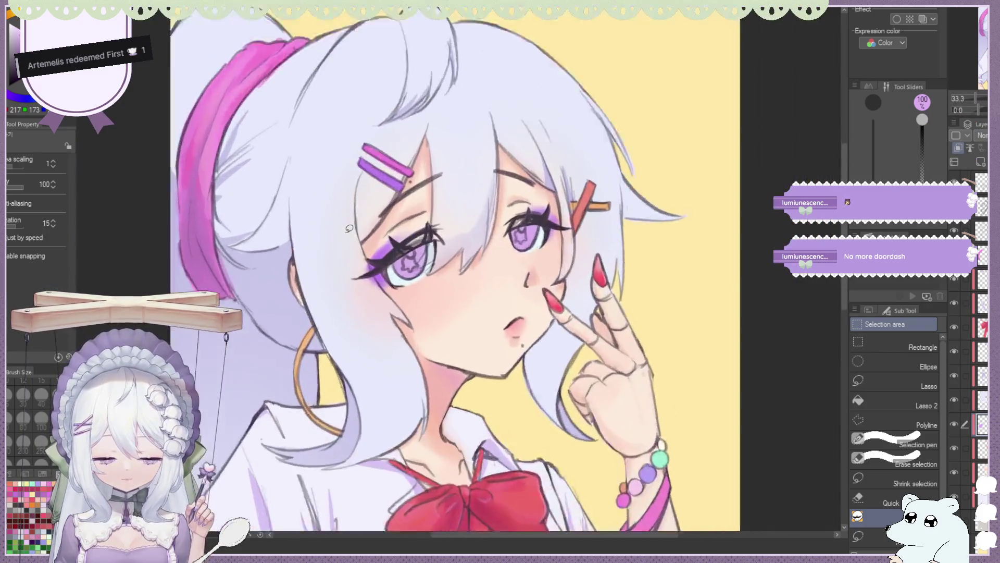
scroll(349, 228, "up", 3)
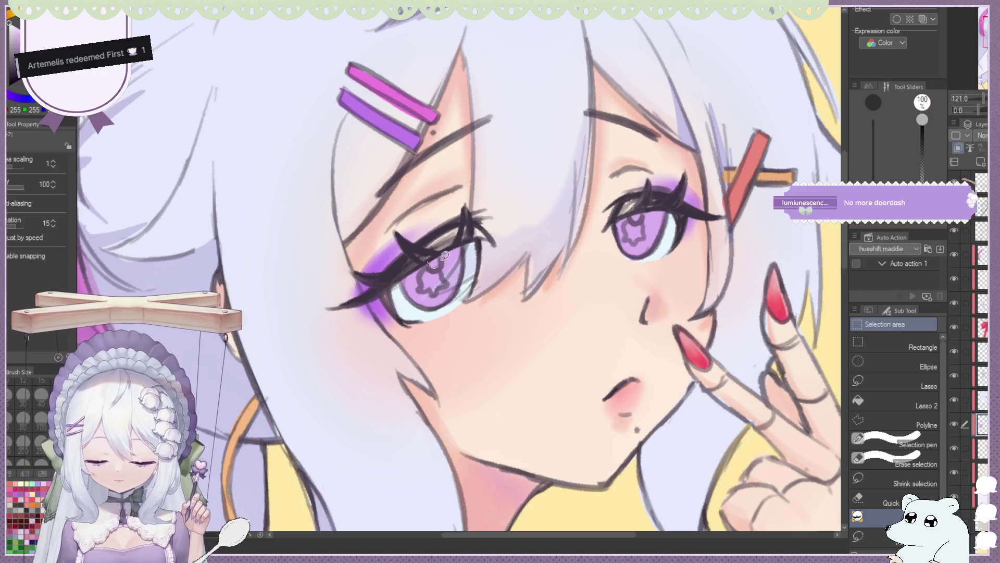
scroll(436, 265, "down", 2)
scroll(537, 231, "up", 1)
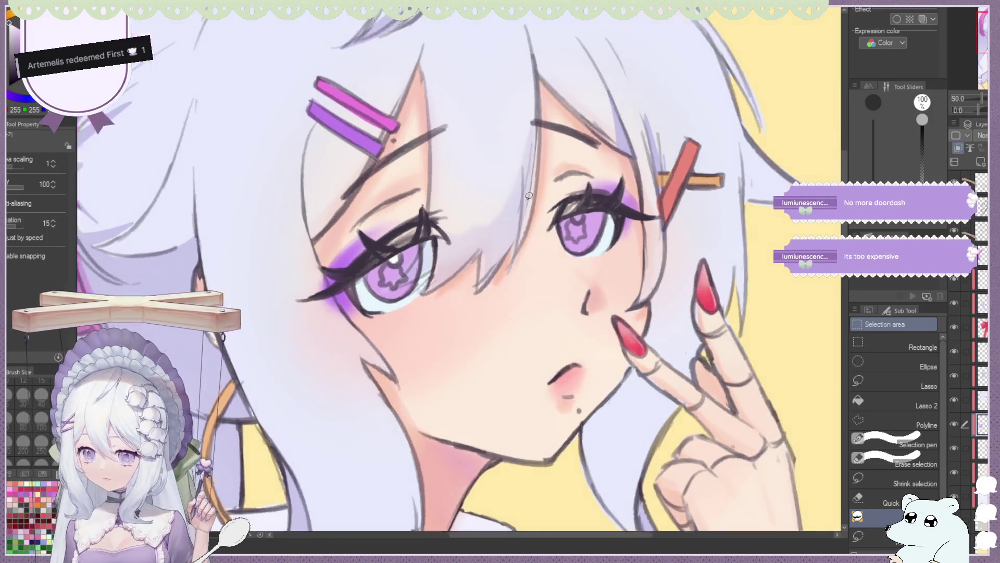
scroll(394, 229, "up", 1)
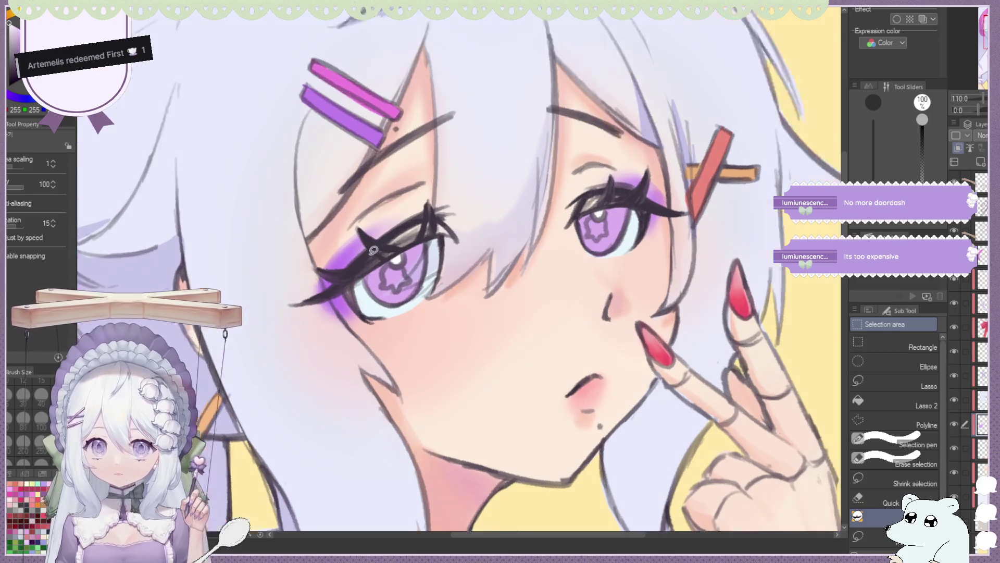
scroll(396, 239, "up", 1)
scroll(396, 261, "up", 1)
scroll(441, 282, "up", 1)
Eyedrop the purple colour from the iris.
left_click(355, 280, "alt")
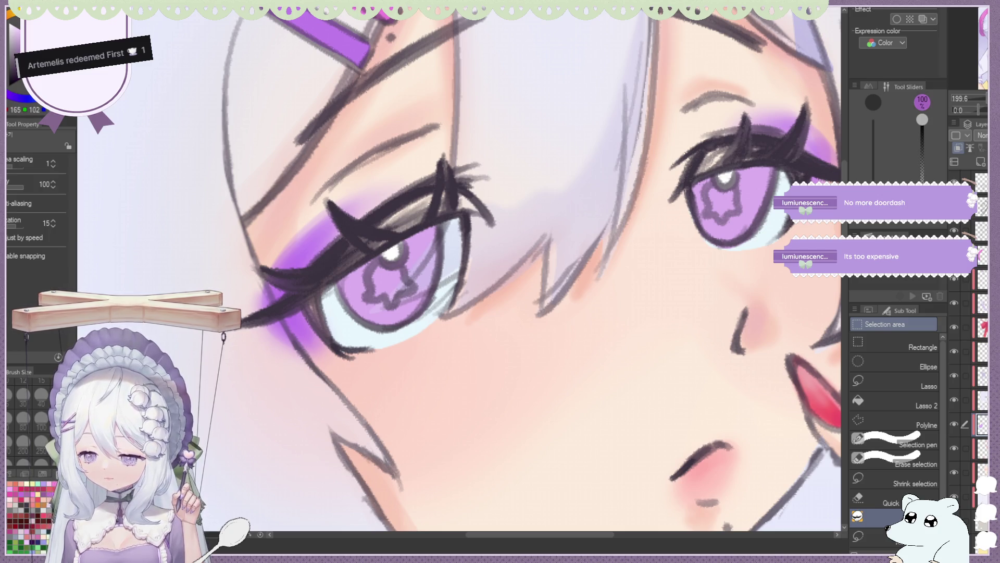
scroll(425, 97, "down", 2)
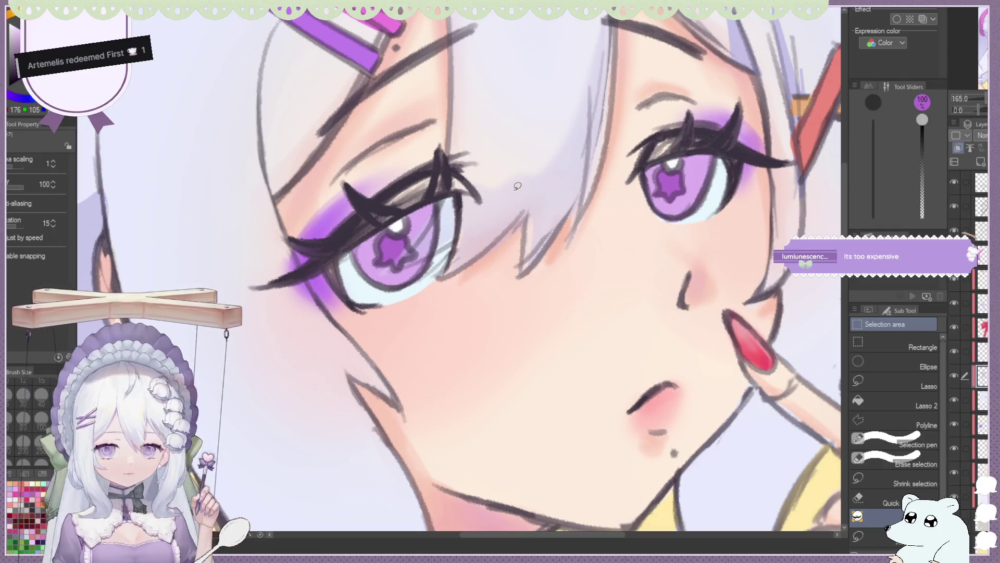
scroll(529, 181, "up", 2)
scroll(529, 181, "down", 2)
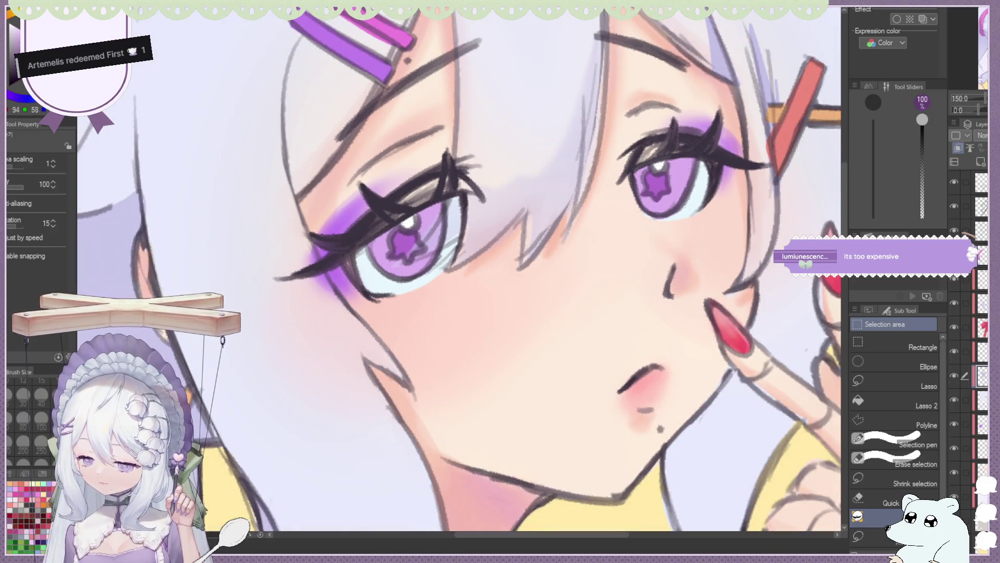
Lasso the star pupil area and fill it with a darker shade.
mouse_move(411, 202)
left_mouse_down()
mouse_move(477, 183)
mouse_move(461, 176)
left_mouse_up()
scroll(478, 179, "down", 5)
scroll(481, 176, "up", 1)
scroll(481, 176, "up", 4)
scroll(461, 177, "down", 4)
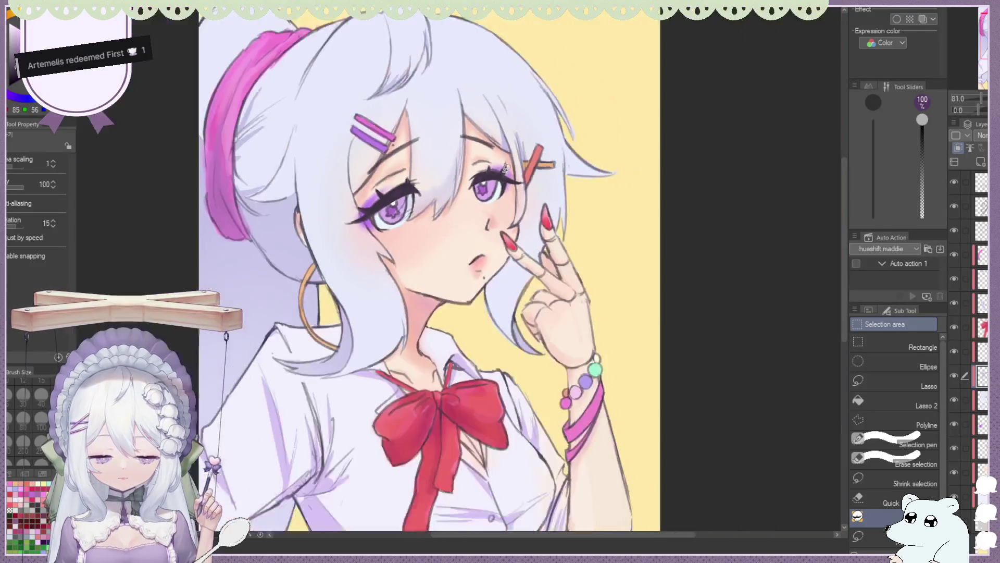
scroll(461, 176, "up", 2)
scroll(460, 176, "up", 1)
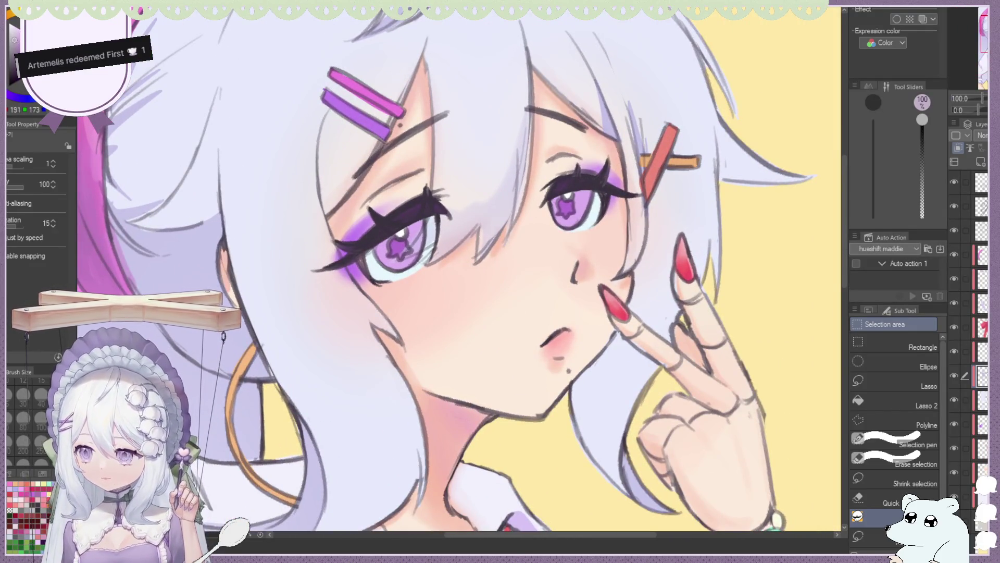
key("b")
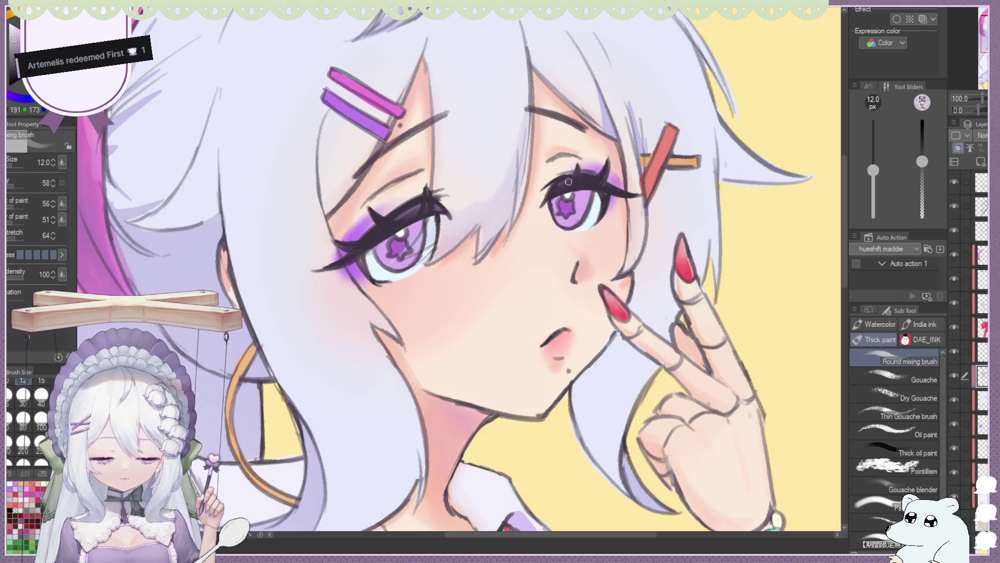
scroll(483, 175, "down", 3)
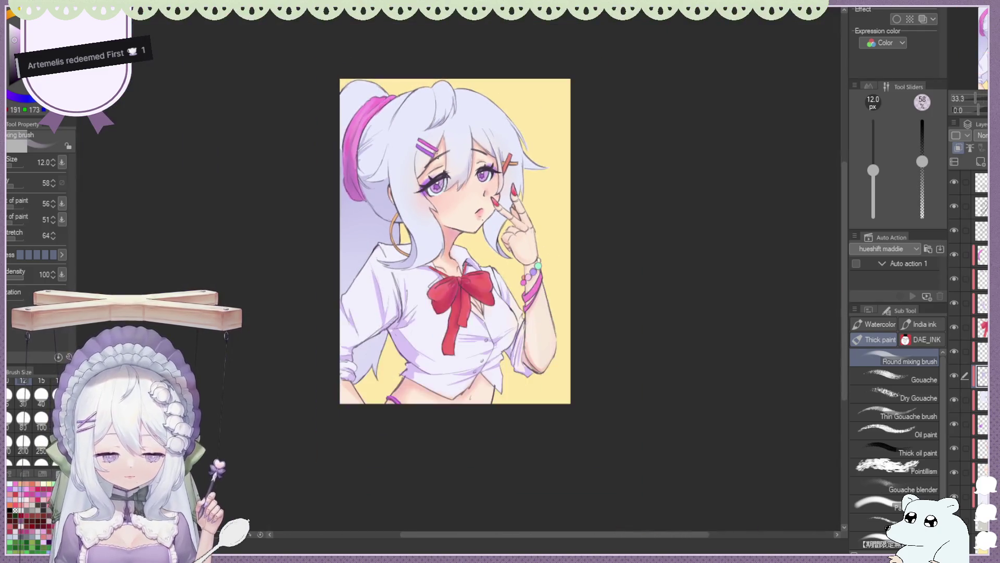
key("h")
key("h")
key("h")
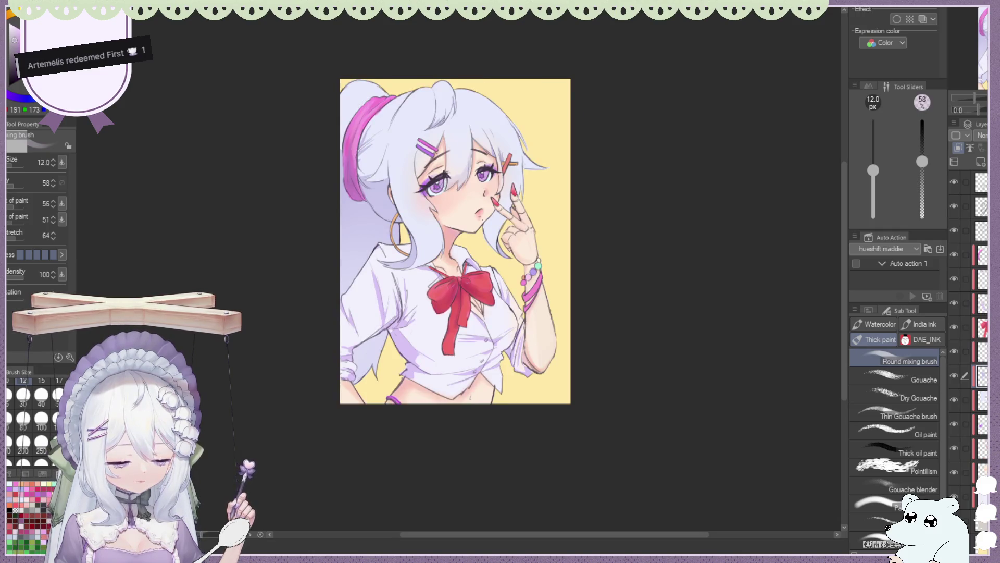
key("h")
scroll(402, 252, "down", 2)
scroll(393, 218, "up", 2)
scroll(448, 185, "down", 1)
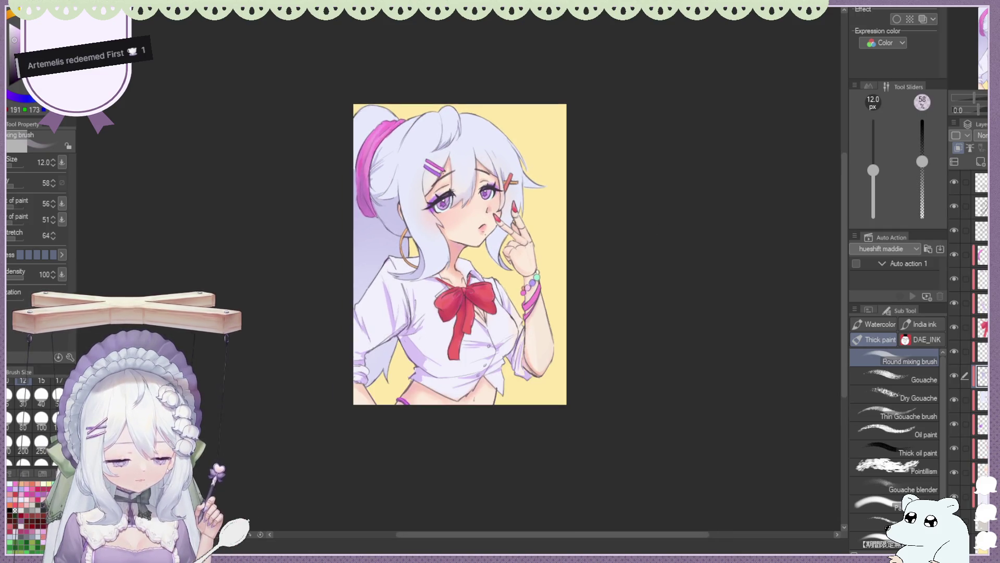
left_click(955, 324)
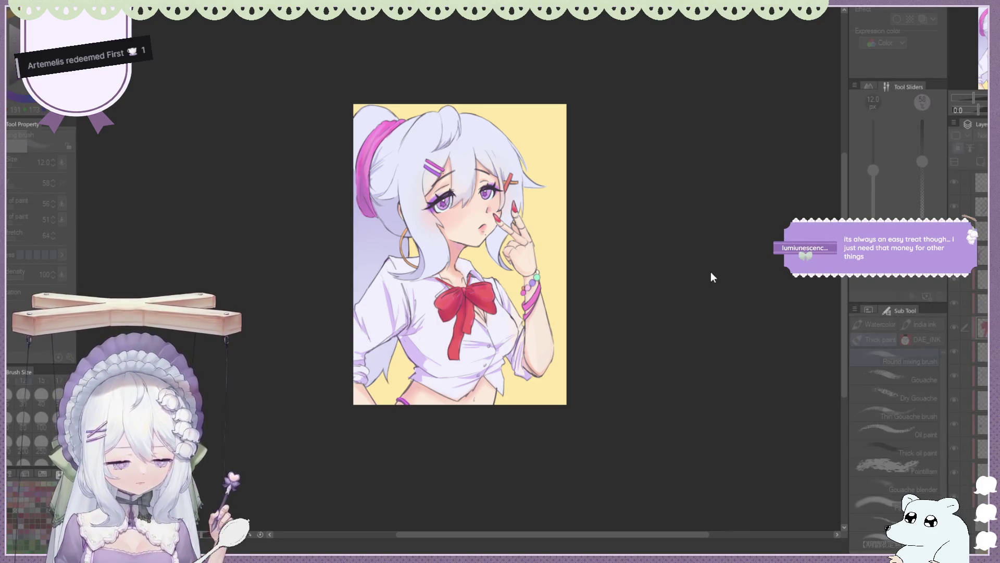
key("ctrl+z")
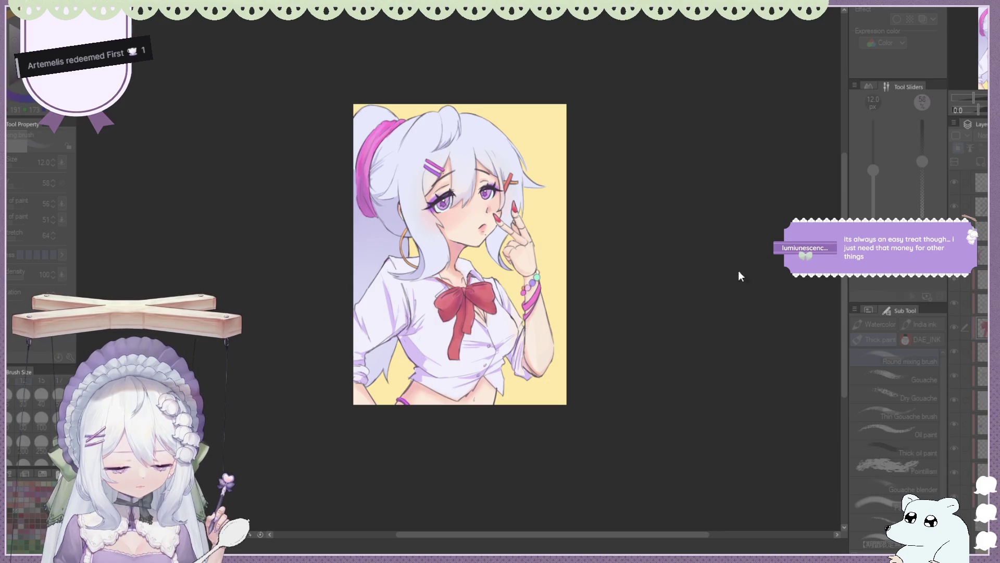
key("ctrl+y")
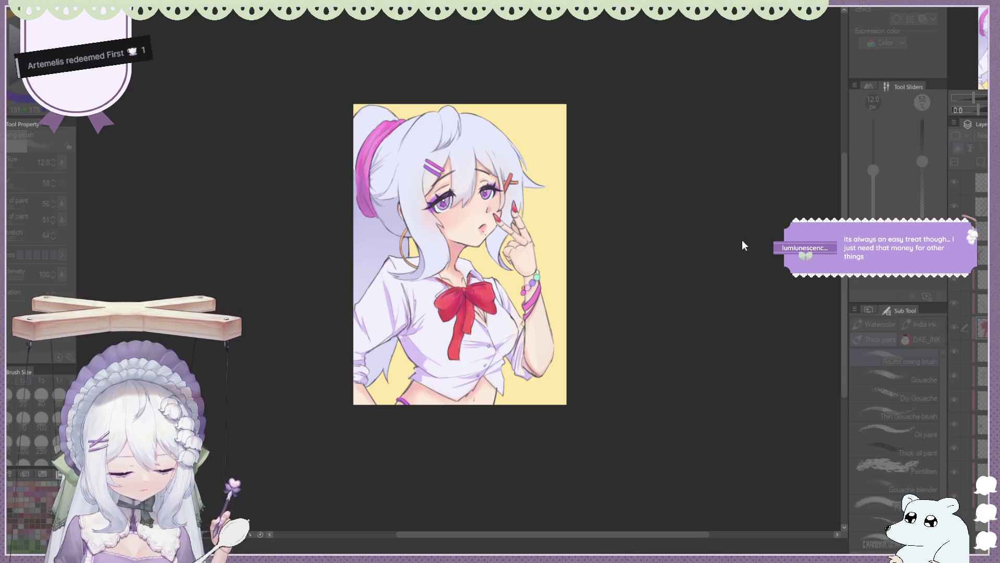
scroll(502, 258, "up", 3)
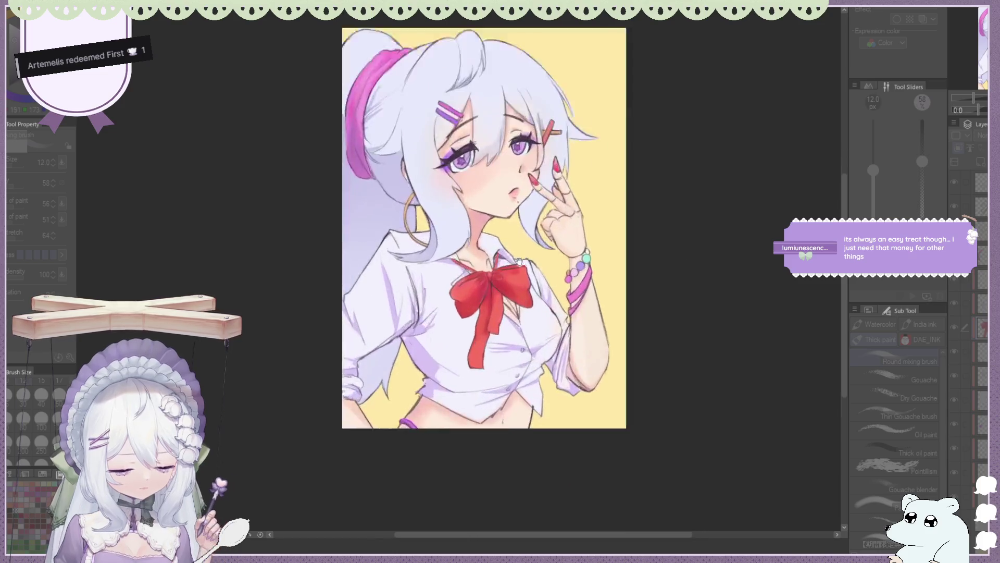
scroll(503, 258, "down", 3)
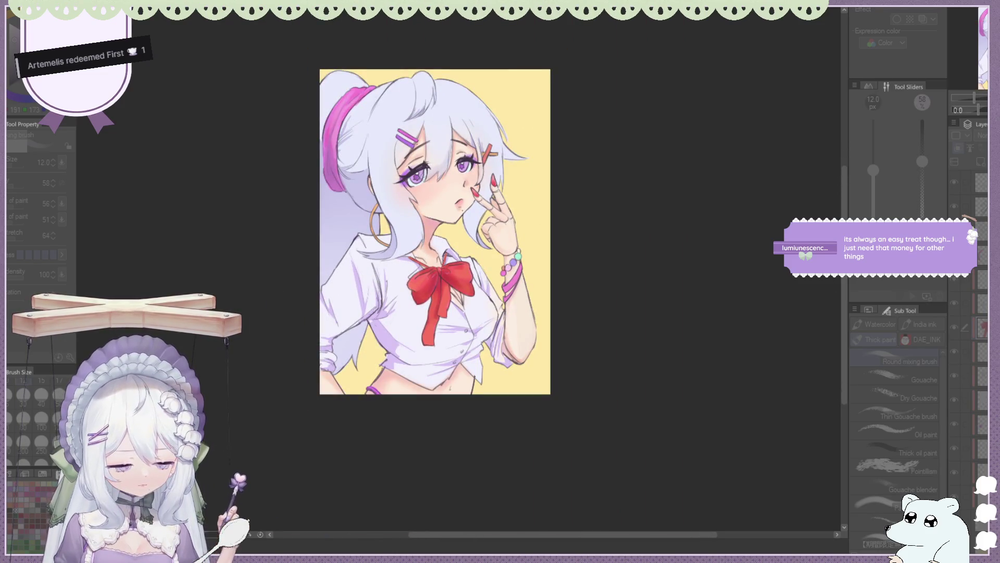
scroll(434, 201, "down", 1)
scroll(434, 202, "up", 1)
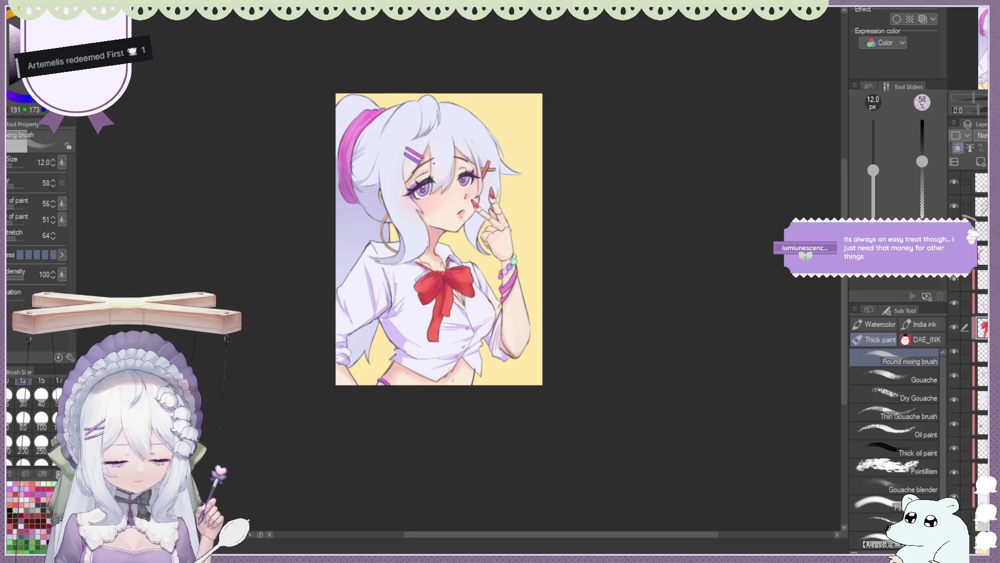
scroll(434, 163, "up", 1)
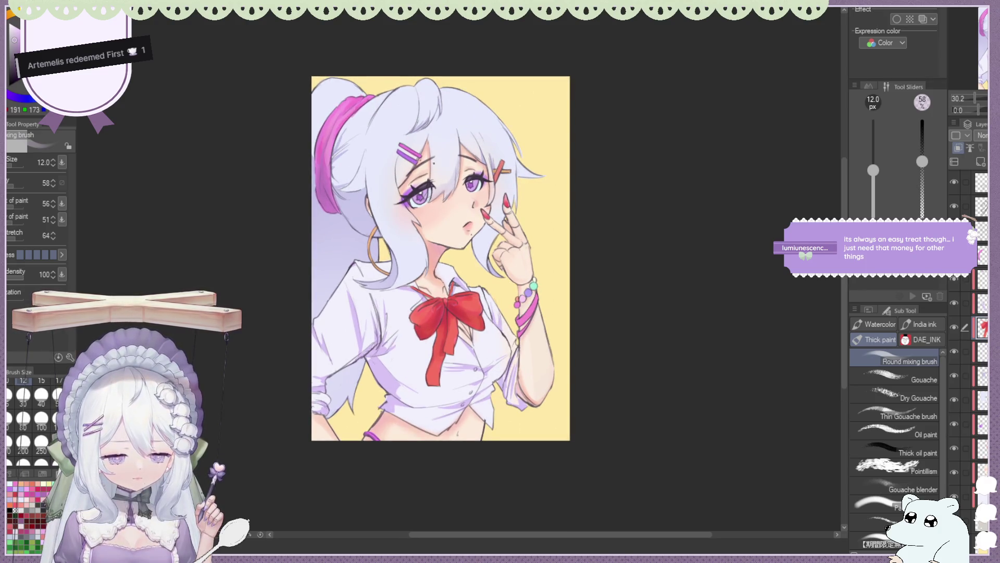